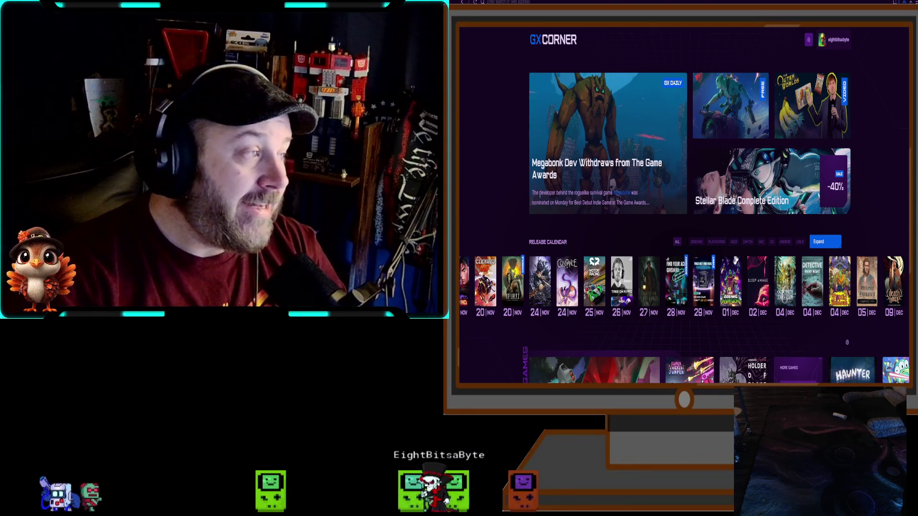
- Open the Solo Leveling: ARISE OVERDRIVE store page, return to GX Corner, then open Octopath Traveler 0
click(512, 260)
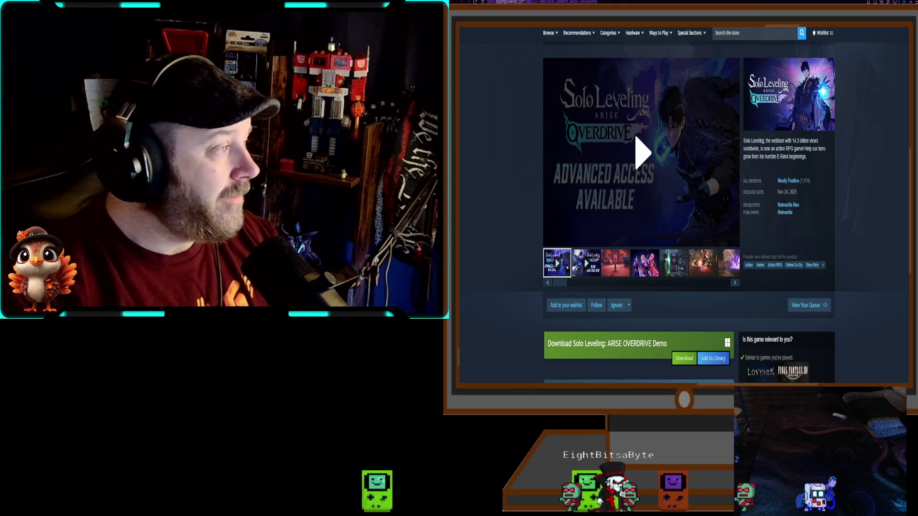
key(ctrl+t)
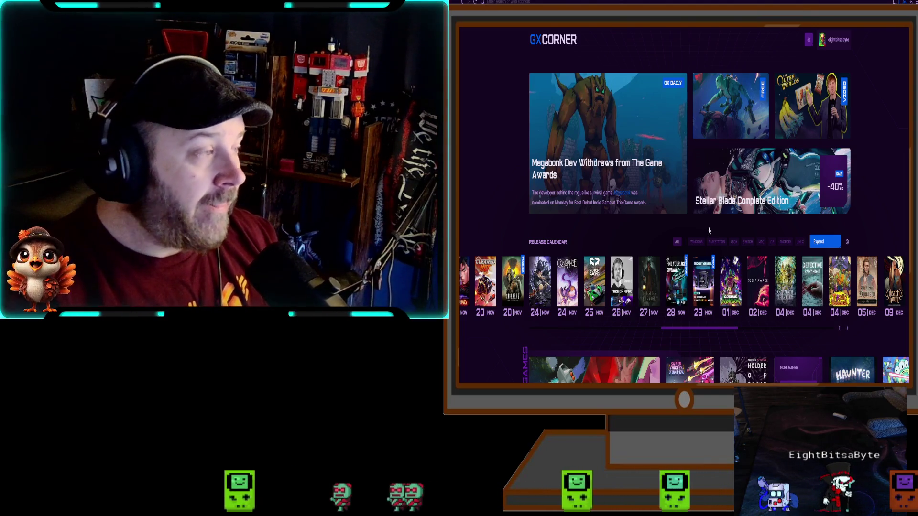
click(785, 283)
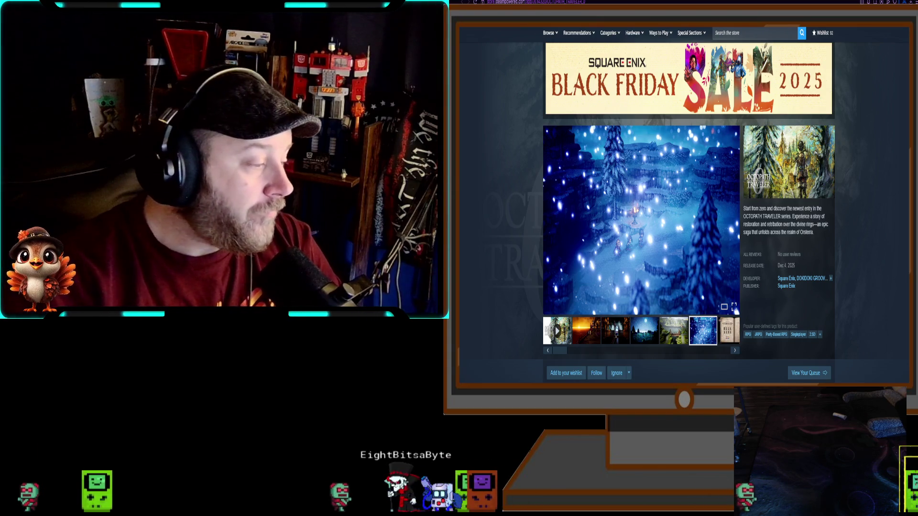
- View the green landscape, dark hall and orange sunset Octopath screenshots, then return to Solo Leveling
click(664, 339)
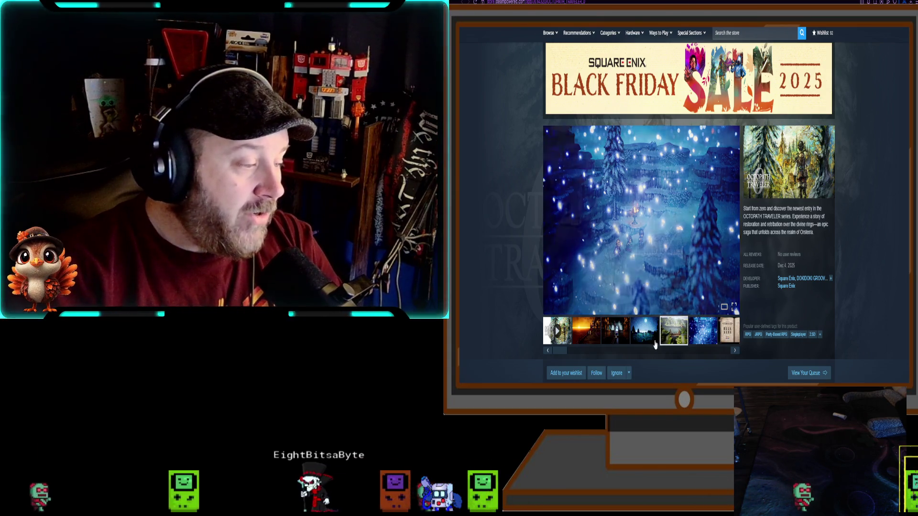
click(616, 335)
click(583, 339)
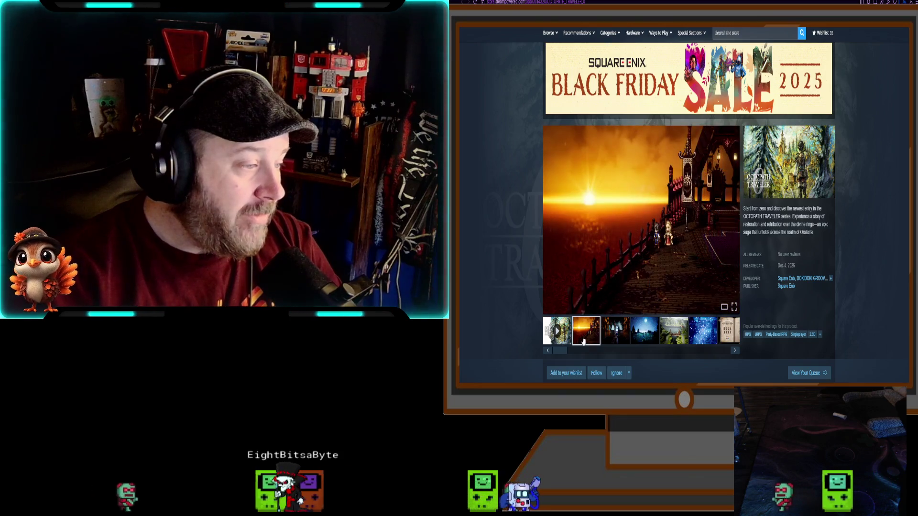
scroll(583, 339, down, 5)
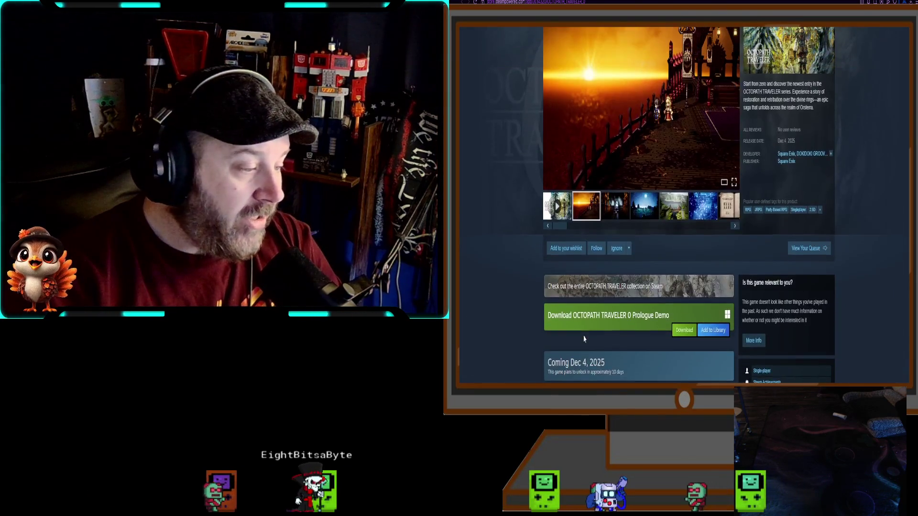
scroll(584, 339, up, 3)
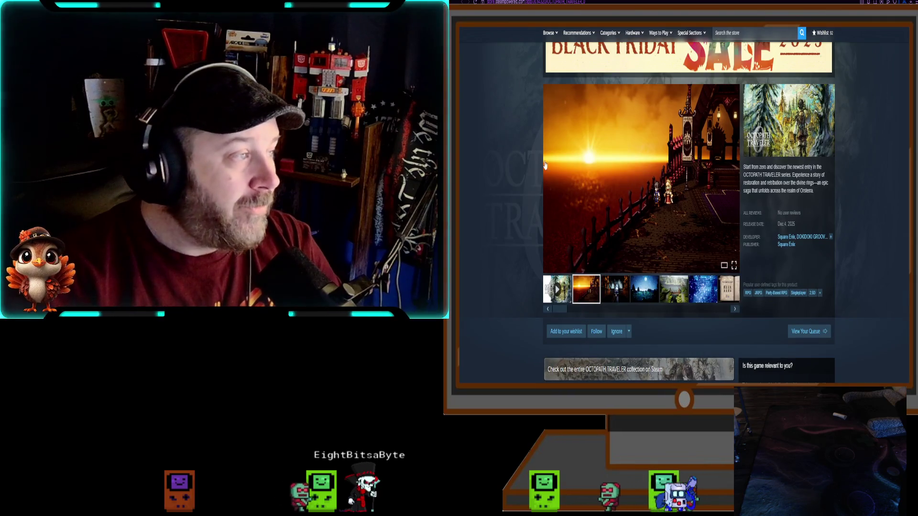
key(alt+Left)
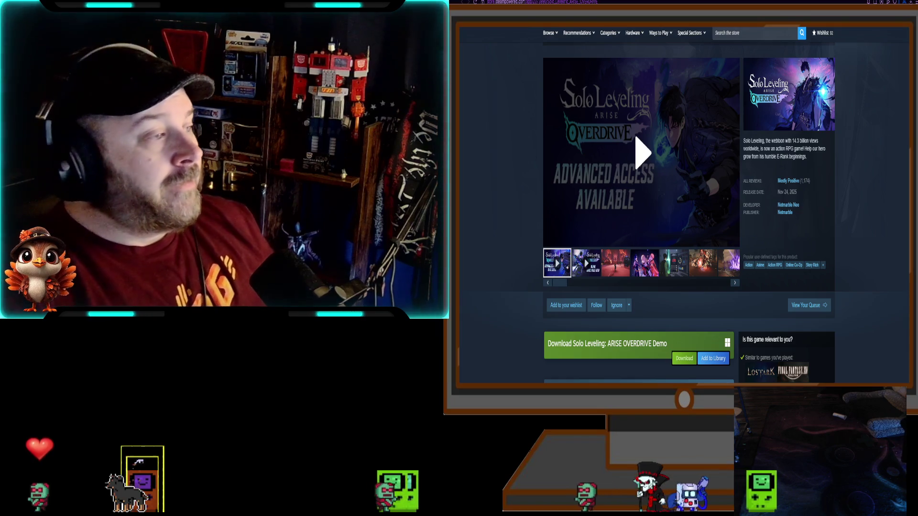
- Scroll the Solo Leveling page to view its $39.99 pre-purchase and $44.99 Deluxe Edition offers
mouse_move(545, 197)
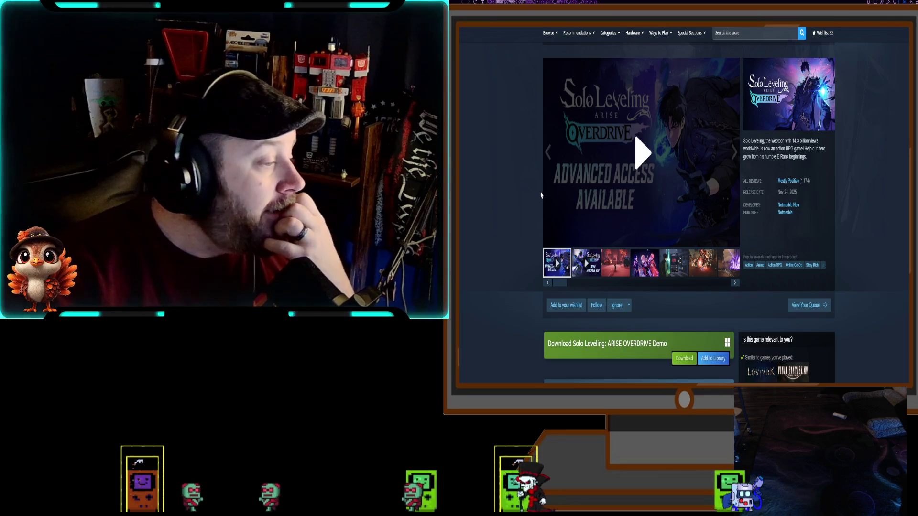
scroll(526, 206, down, 3)
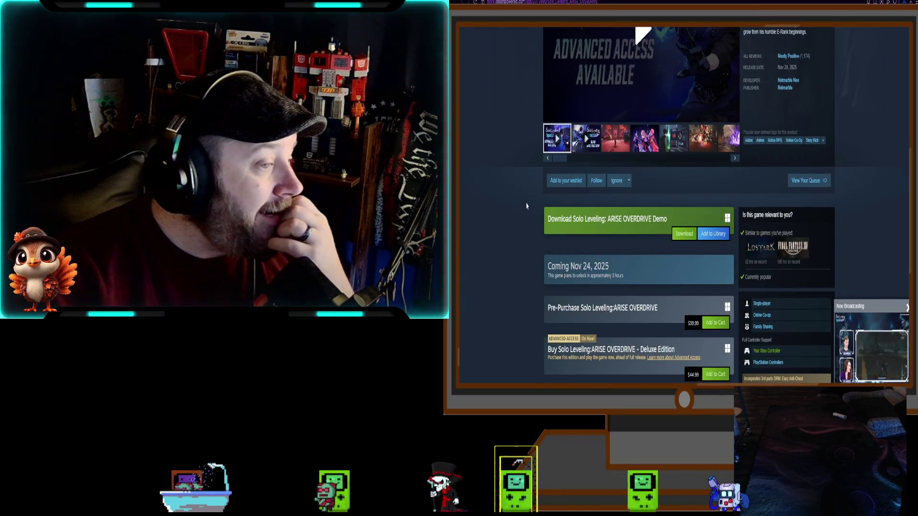
scroll(527, 206, up, 2)
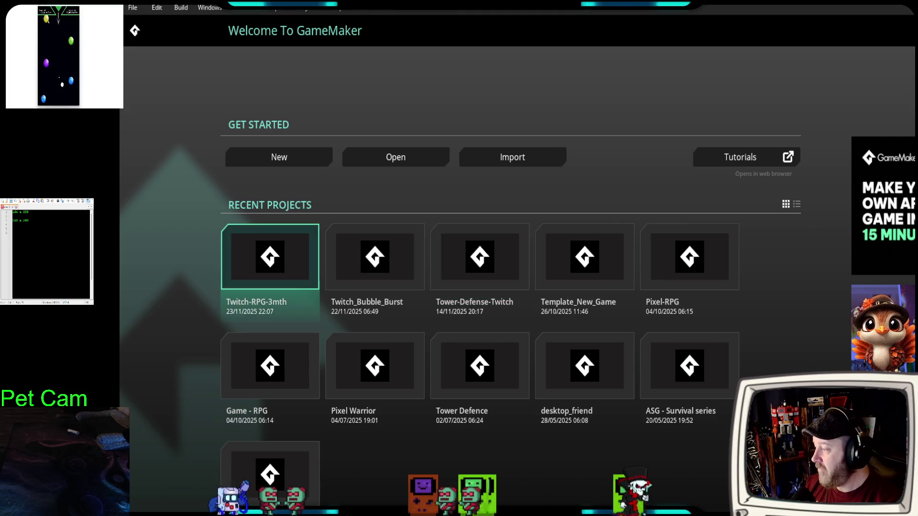
- Open the Twitch-RPG-3mth recent project and bring up the rm_world_map room for editing
click(289, 272)
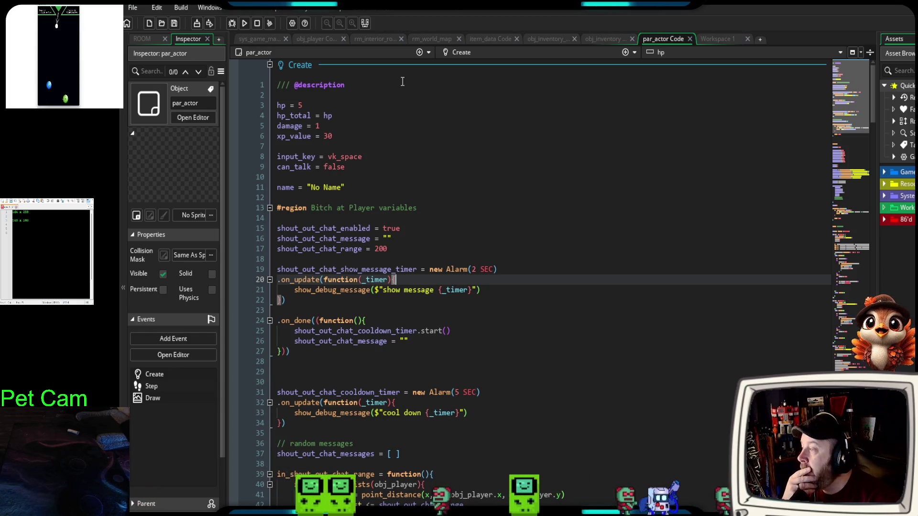
click(432, 39)
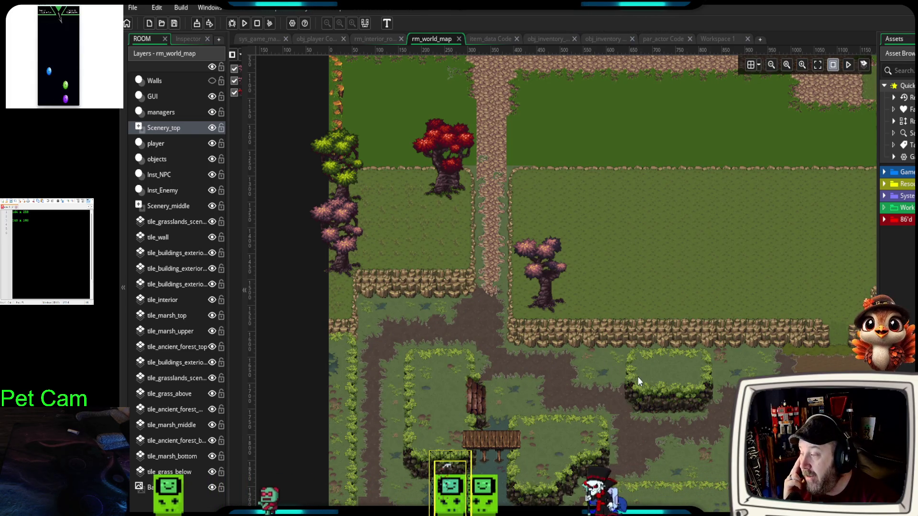
scroll(636, 379, down, 2)
scroll(634, 370, down, 6)
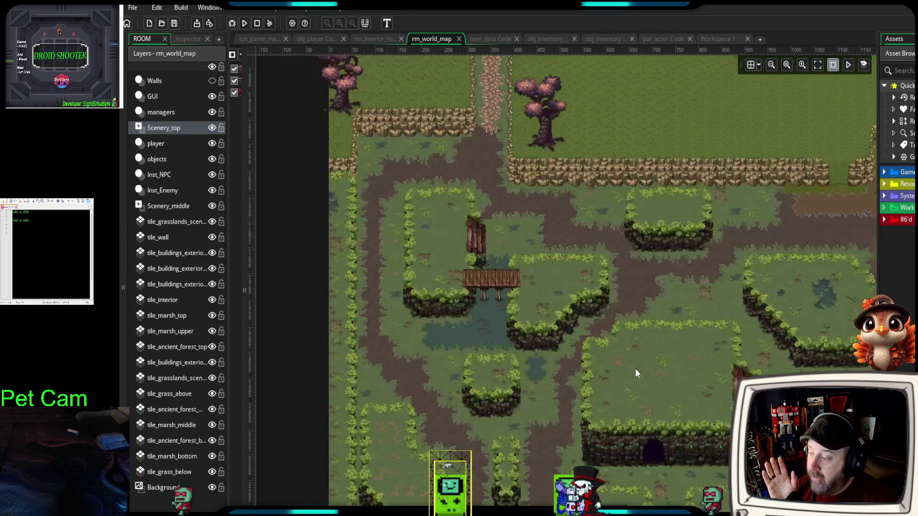
scroll(630, 371, down, 2)
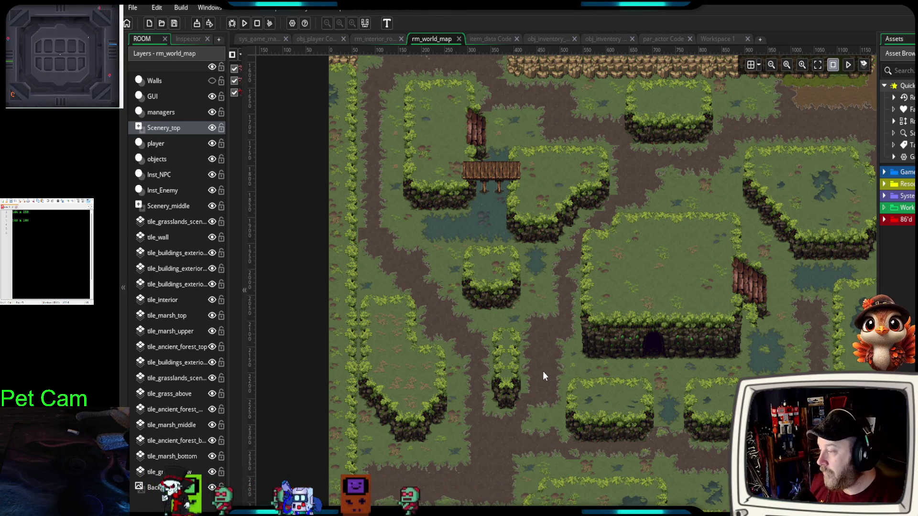
scroll(541, 378, up, 5)
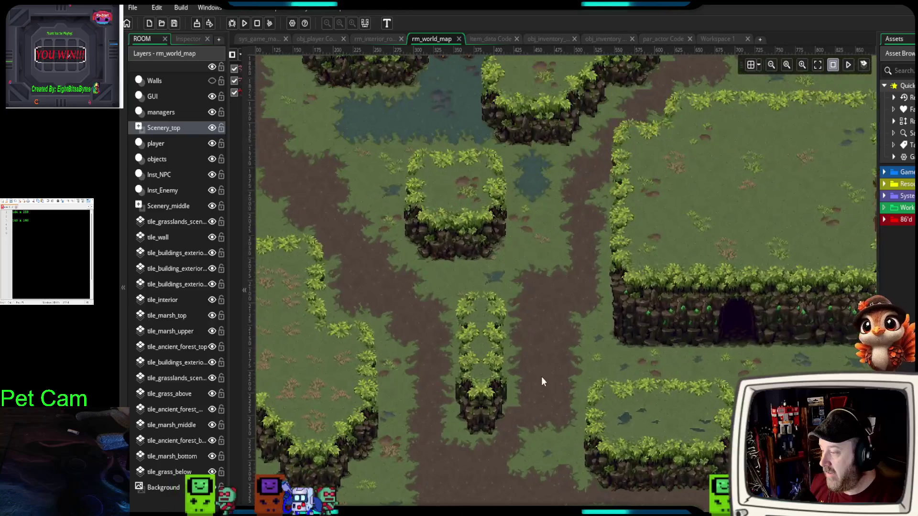
scroll(541, 376, down, 5)
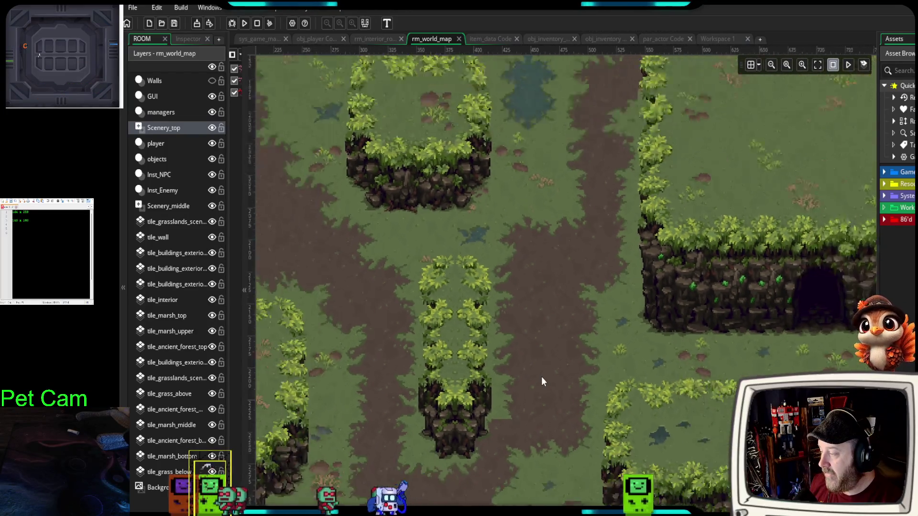
drag(506, 285, 513, 391)
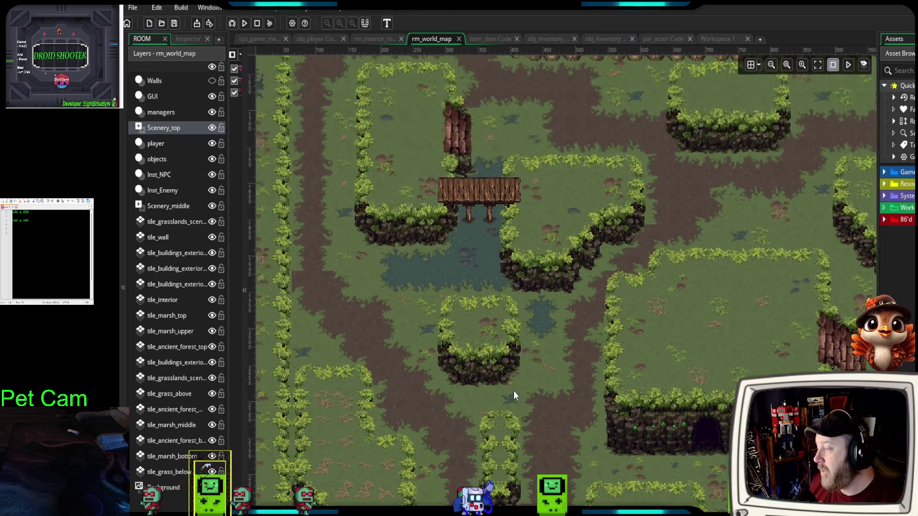
scroll(516, 380, up, 5)
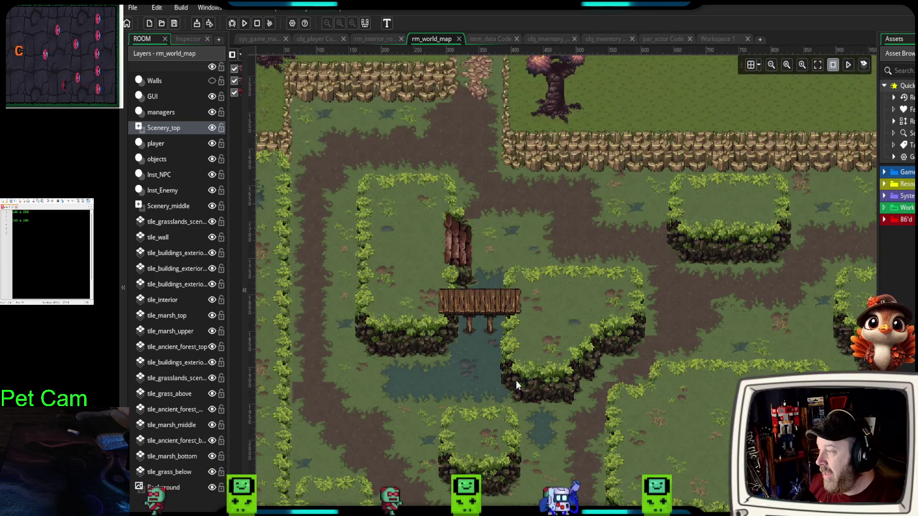
scroll(515, 379, down, 4)
scroll(516, 380, down, 3)
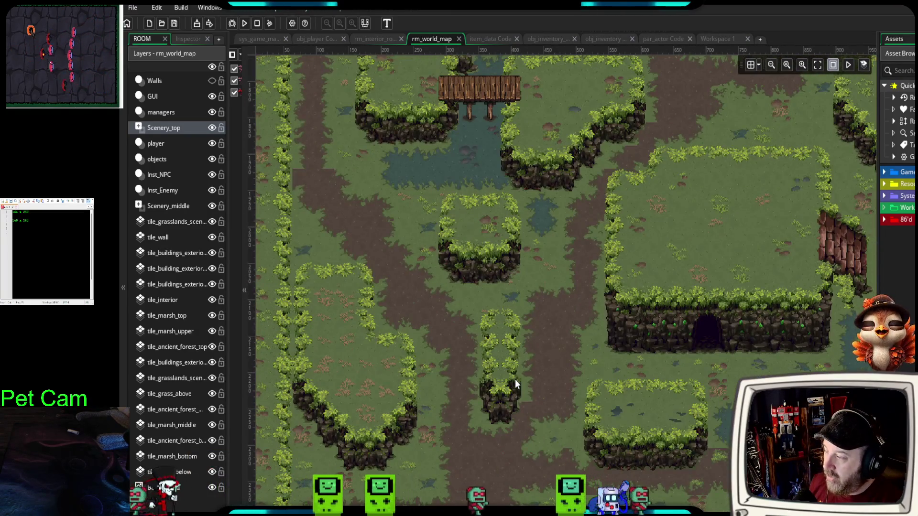
scroll(514, 379, down, 2)
scroll(513, 379, up, 5)
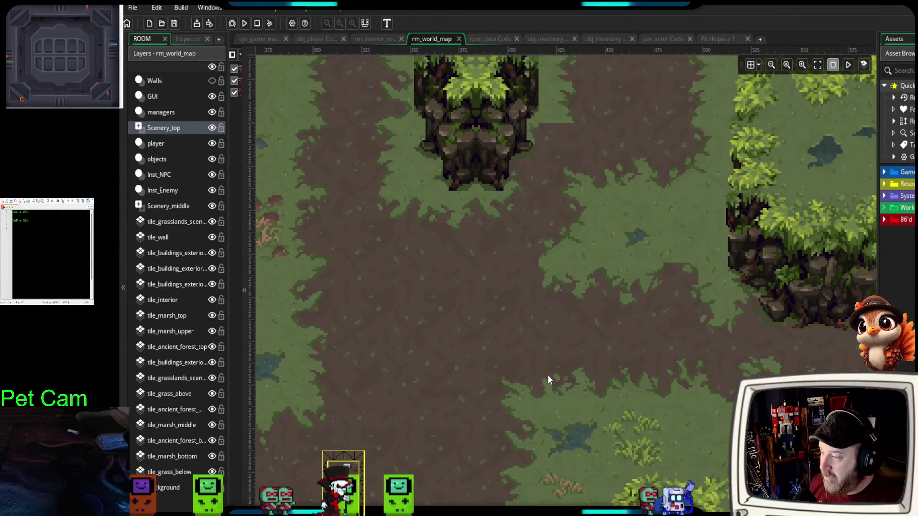
scroll(548, 379, down, 5)
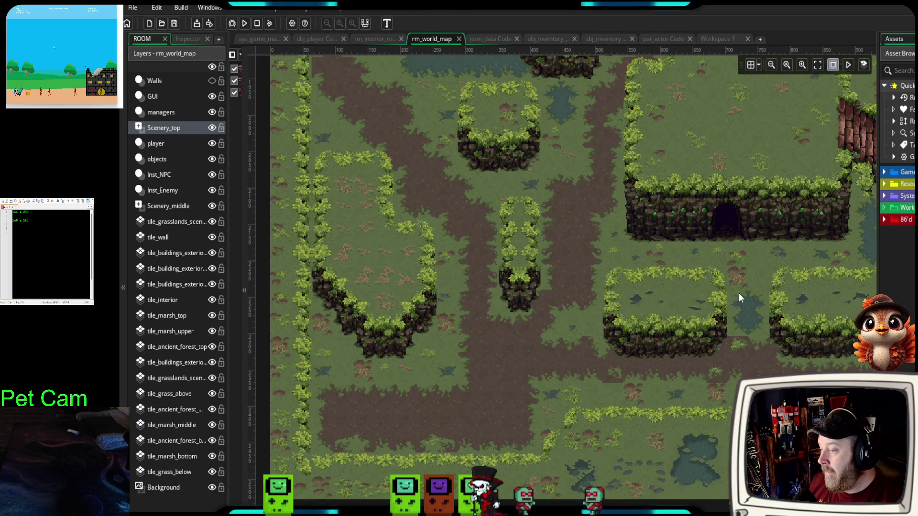
scroll(554, 262, up, 3)
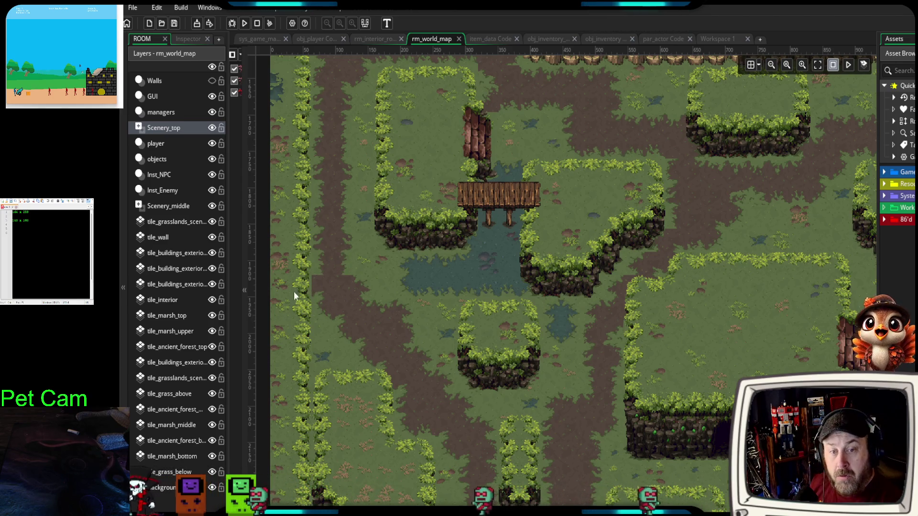
drag(428, 326, 470, 329)
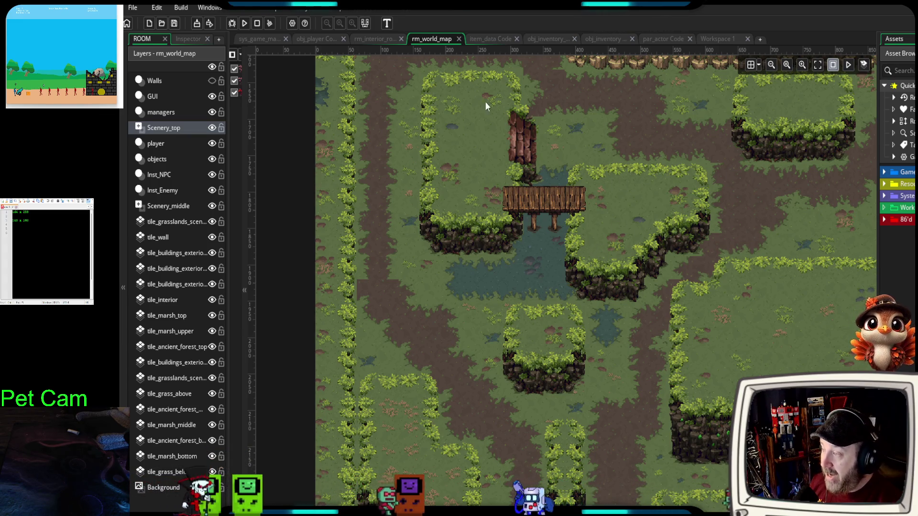
mouse_move(569, 474)
mouse_down()
mouse_move(581, 455)
mouse_move(542, 358)
mouse_up()
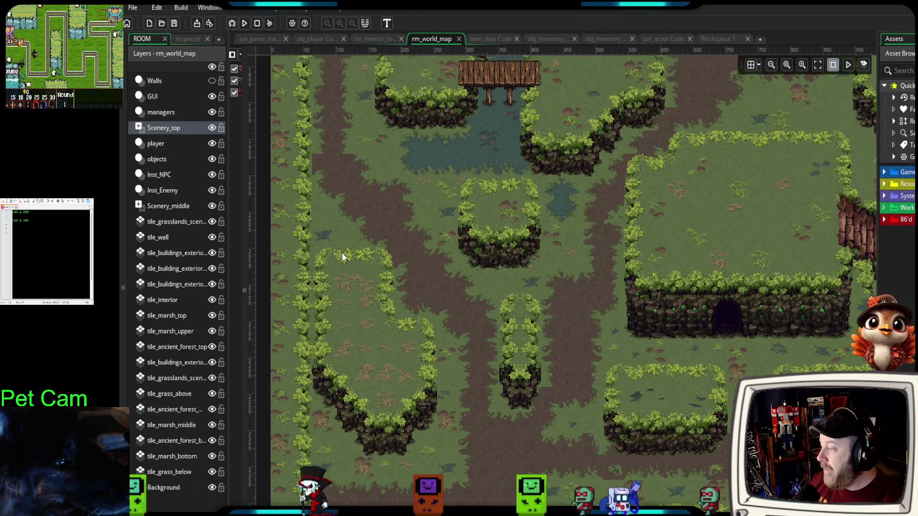
drag(343, 252, 382, 332)
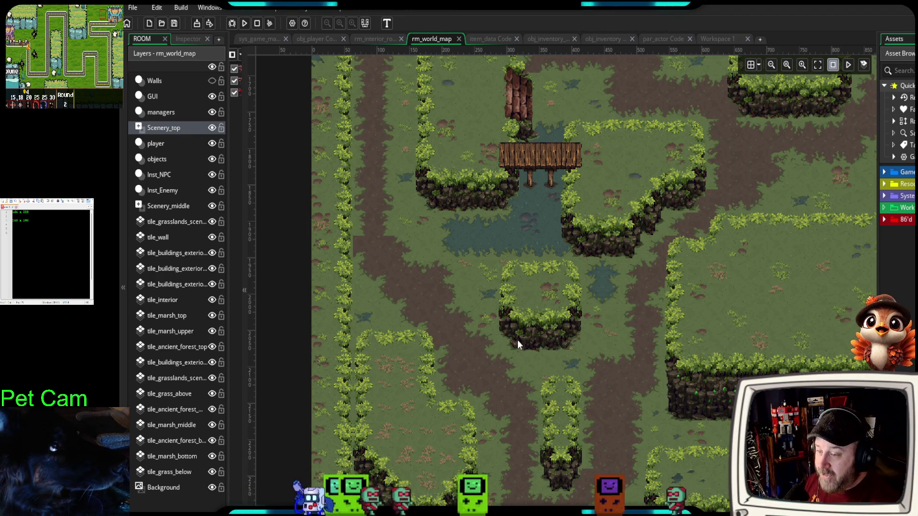
scroll(527, 331, down, 5)
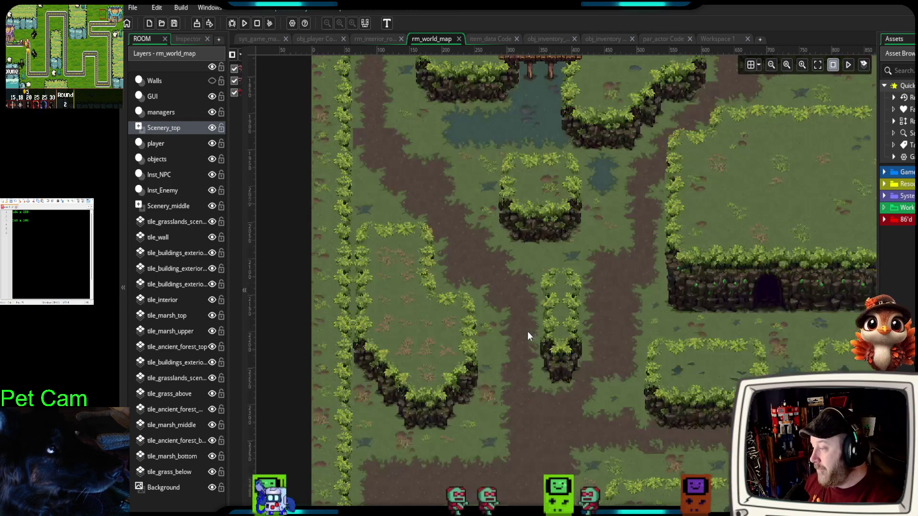
scroll(564, 391, down, 2)
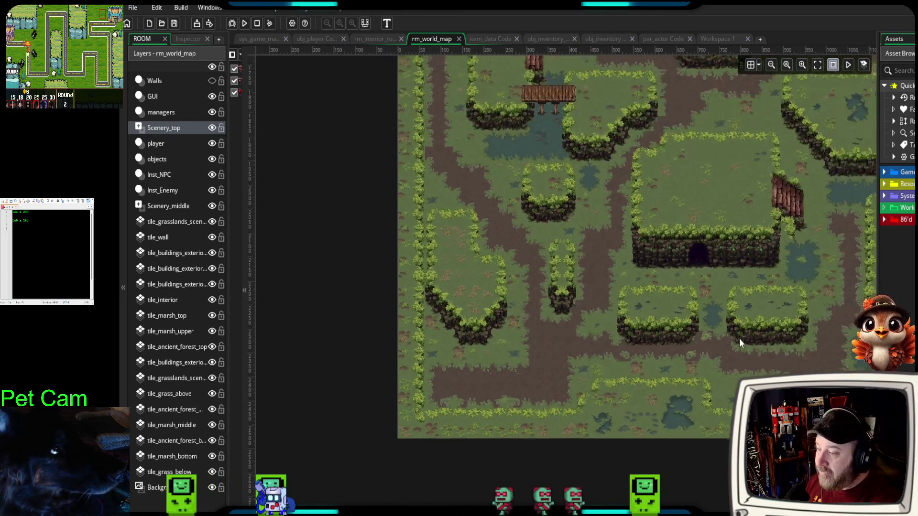
drag(713, 313, 658, 415)
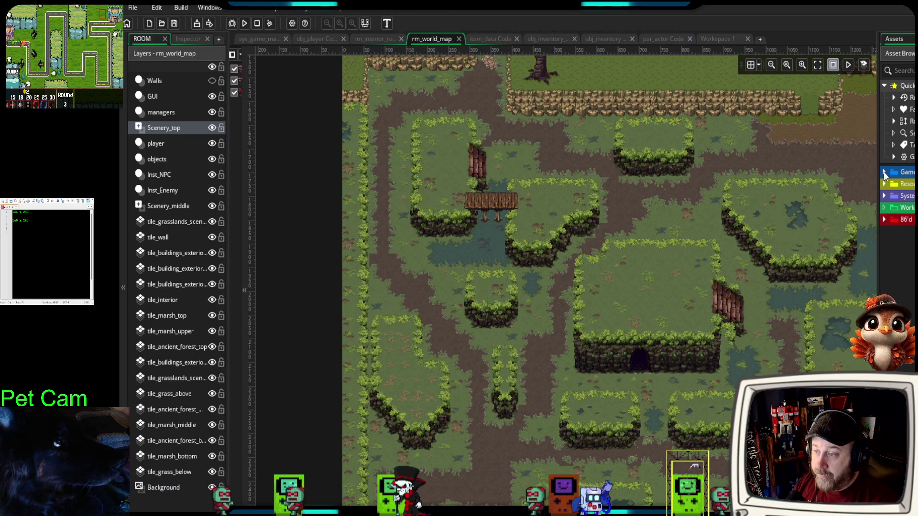
click(885, 185)
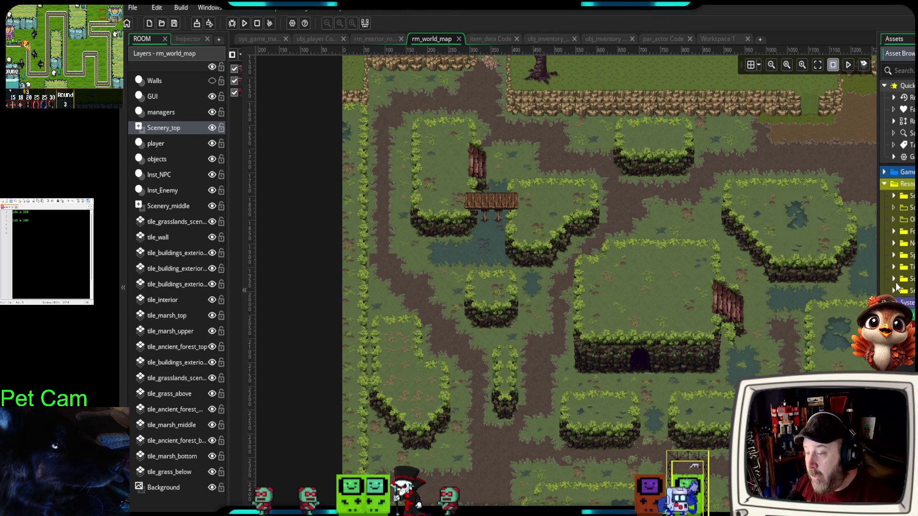
- Widen the asset list to select spr_tree_marsh_pink_02 under Sprites, then collapse the list again
click(894, 256)
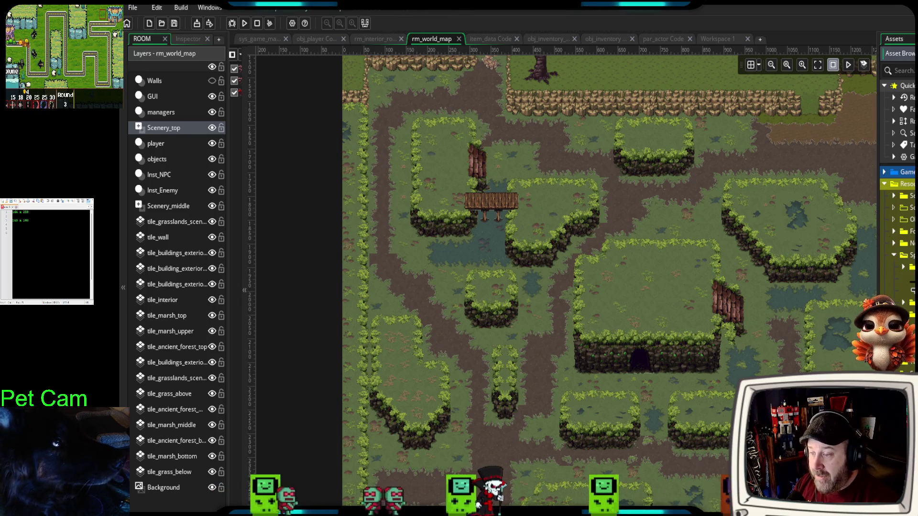
scroll(897, 167, down, 4)
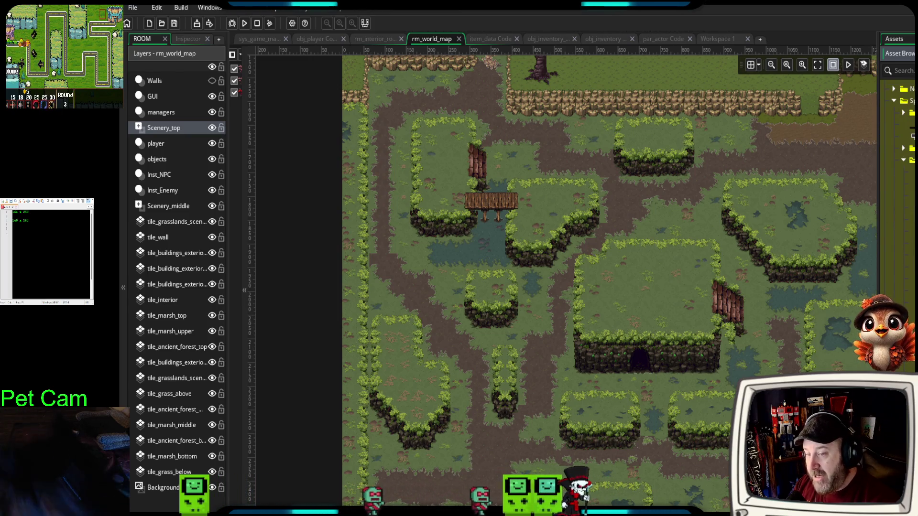
drag(881, 300, 595, 306)
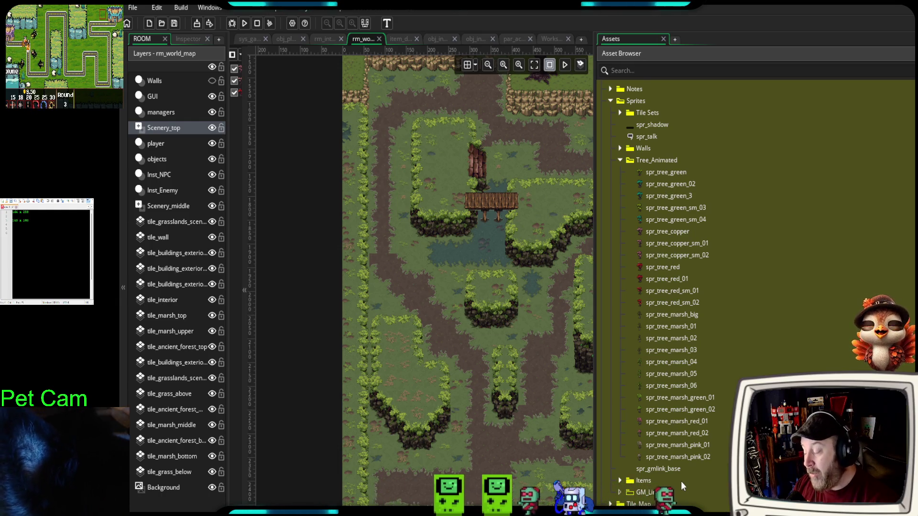
click(664, 457)
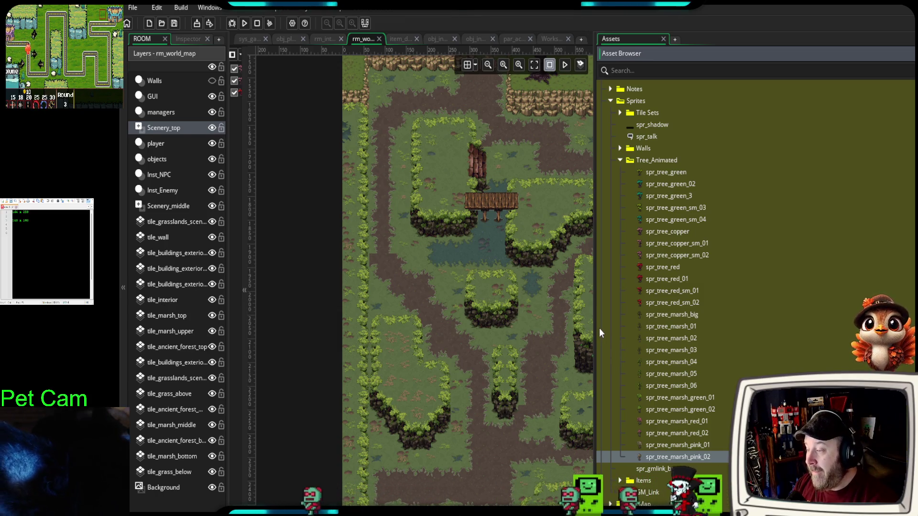
drag(594, 326, 914, 318)
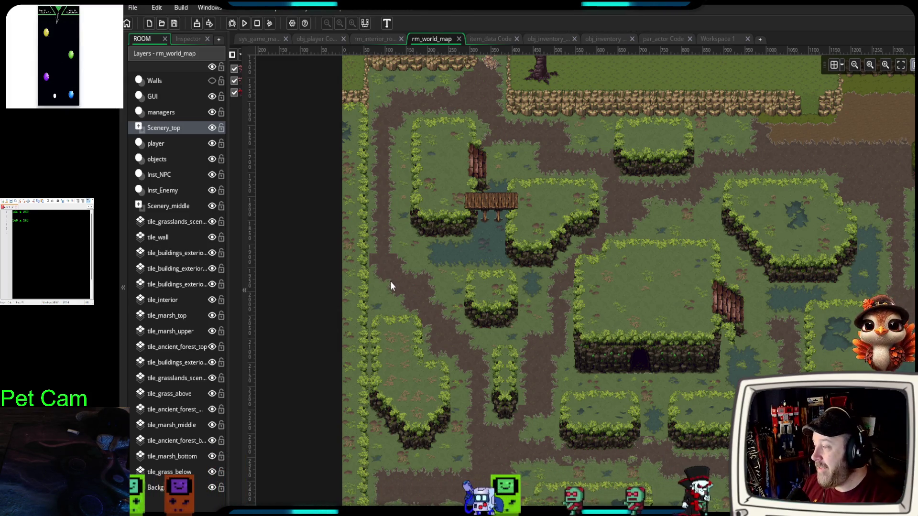
- Zoom into the dirt path beside the marsh water and select the tile_marsh_middle layer
scroll(419, 273, up, 1)
scroll(411, 277, up, 5)
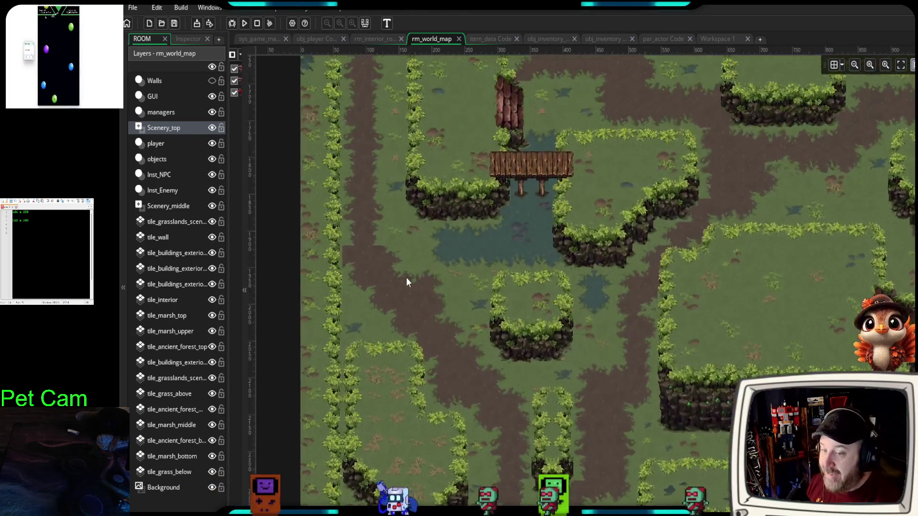
scroll(511, 308, up, 6)
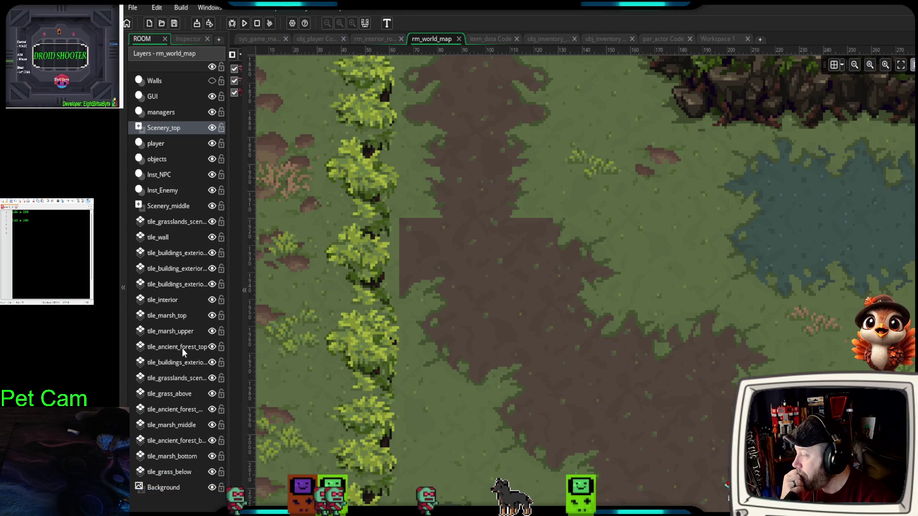
click(174, 424)
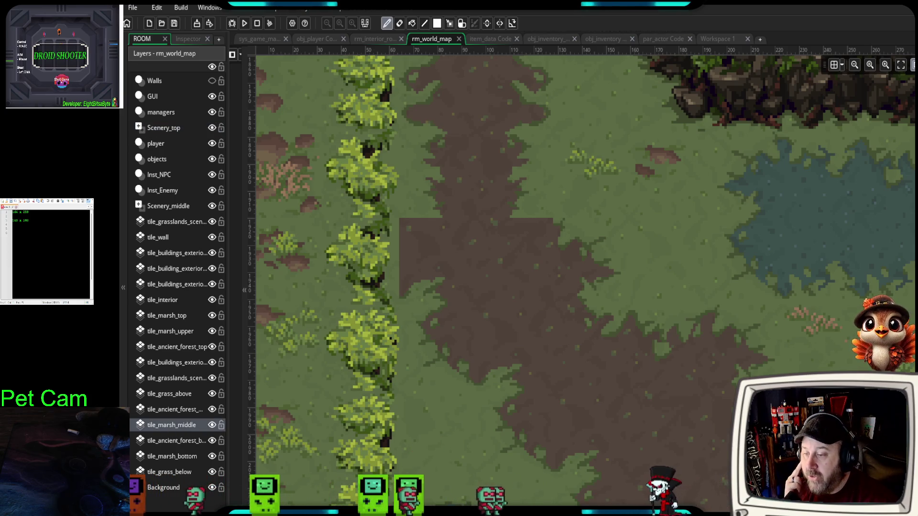
- Bring out the room's tile palette and scroll the tileset to the grass-edged marsh tiles
drag(915, 302, 806, 302)
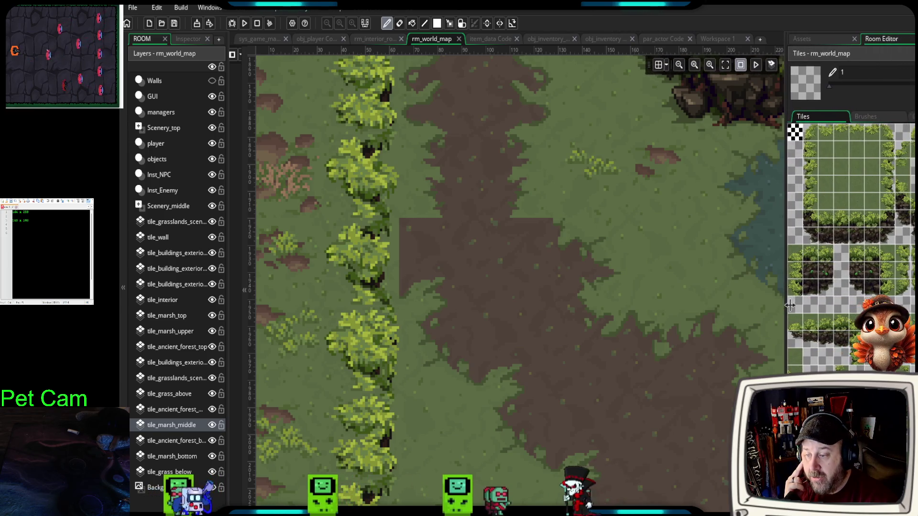
scroll(861, 249, down, 10)
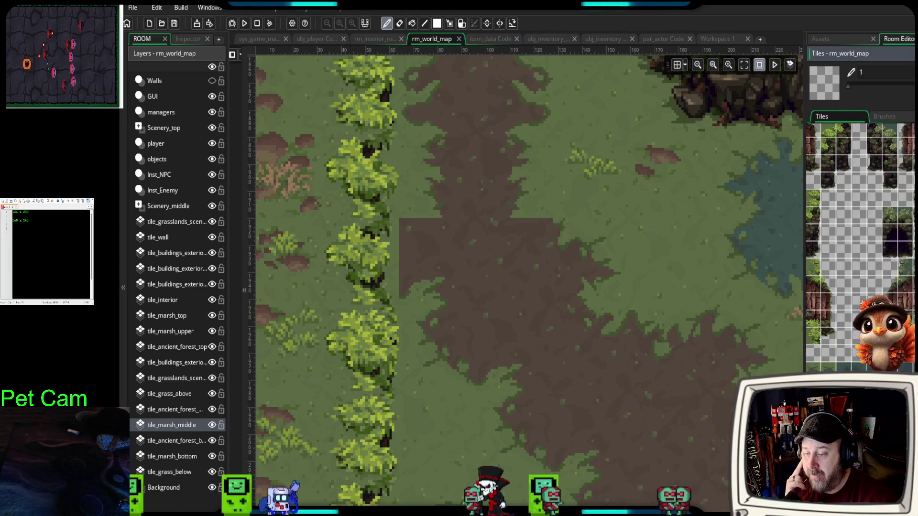
scroll(861, 248, down, 3)
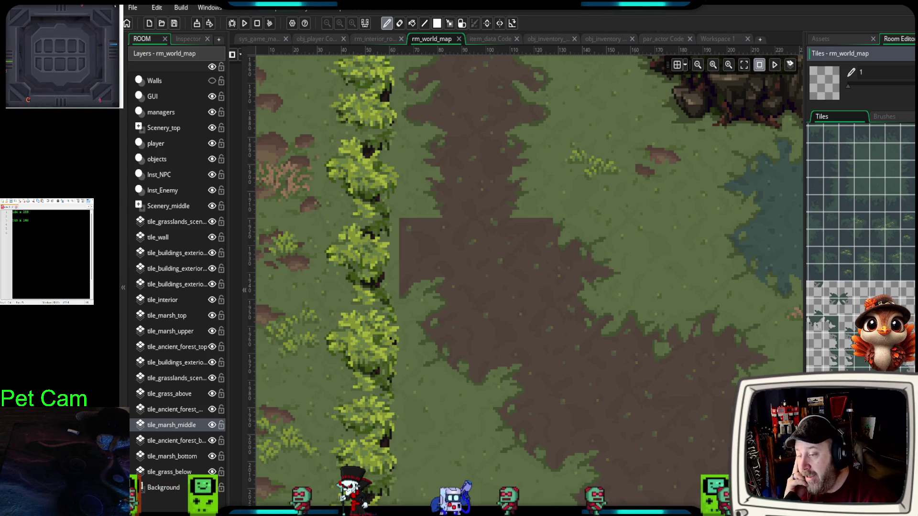
scroll(862, 250, down, 5)
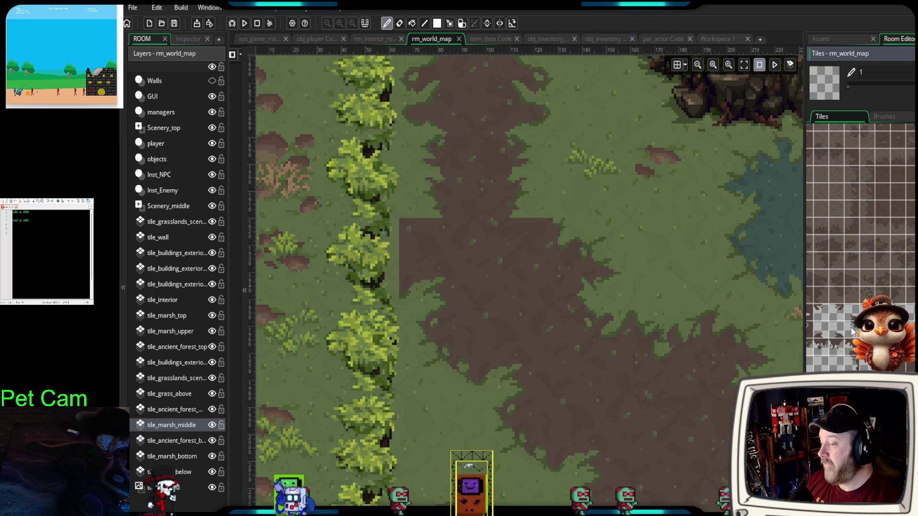
scroll(842, 347, left, 3)
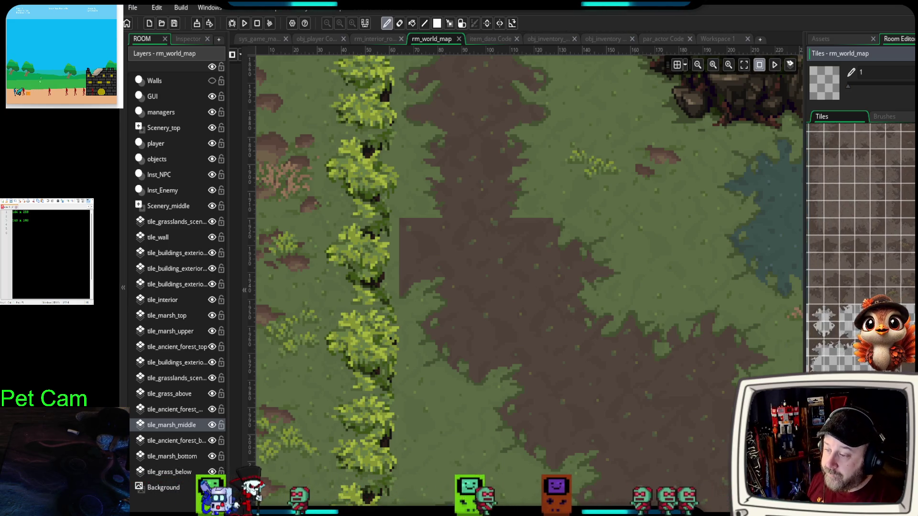
scroll(861, 248, down, 3)
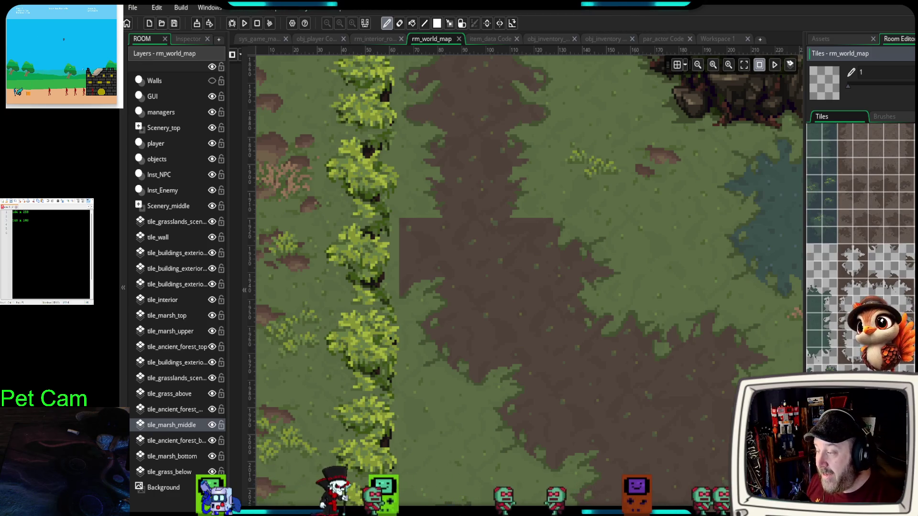
scroll(856, 361, up, 2)
scroll(856, 360, up, 3)
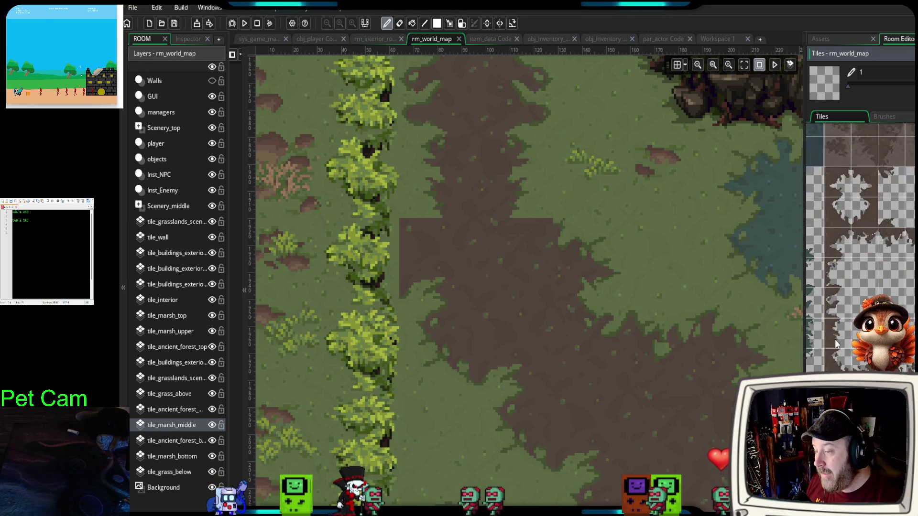
scroll(855, 360, down, 8)
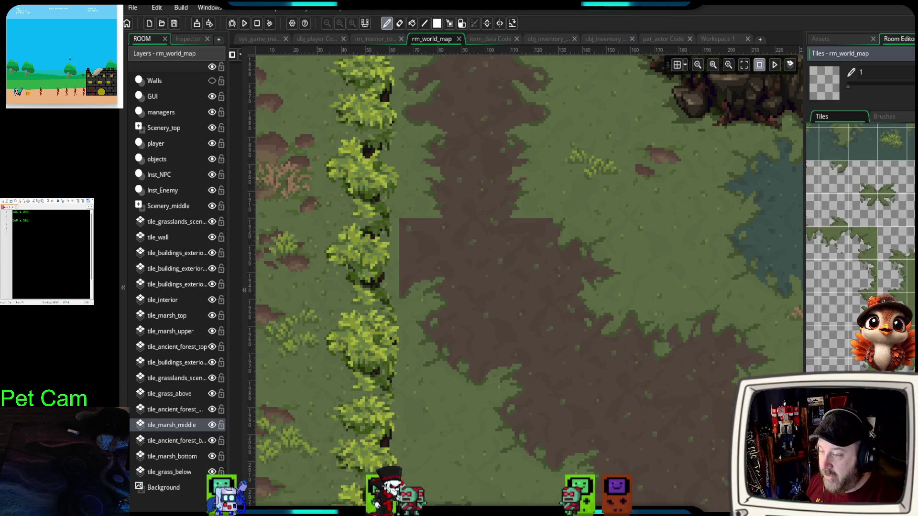
scroll(840, 245, down, 4)
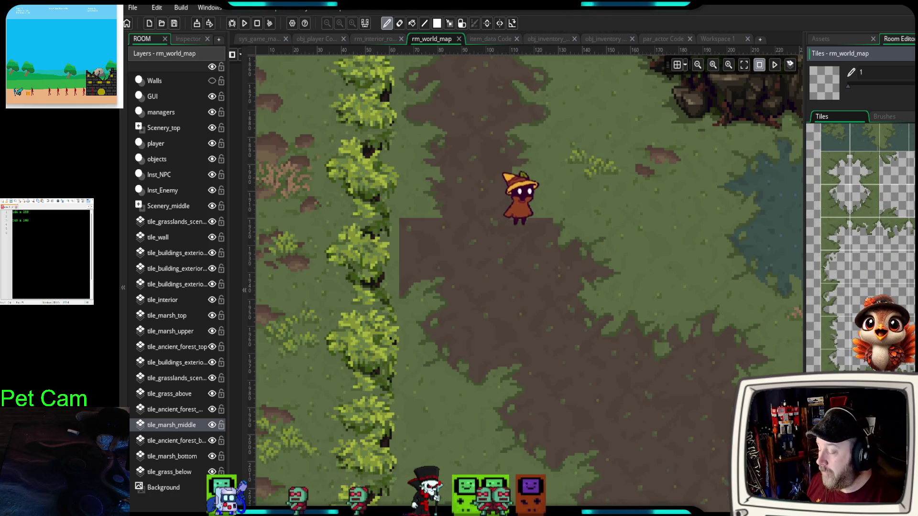
- Paint a marsh-edge tile into the dirt area and shift the grass patch up-left, then down
click(837, 241)
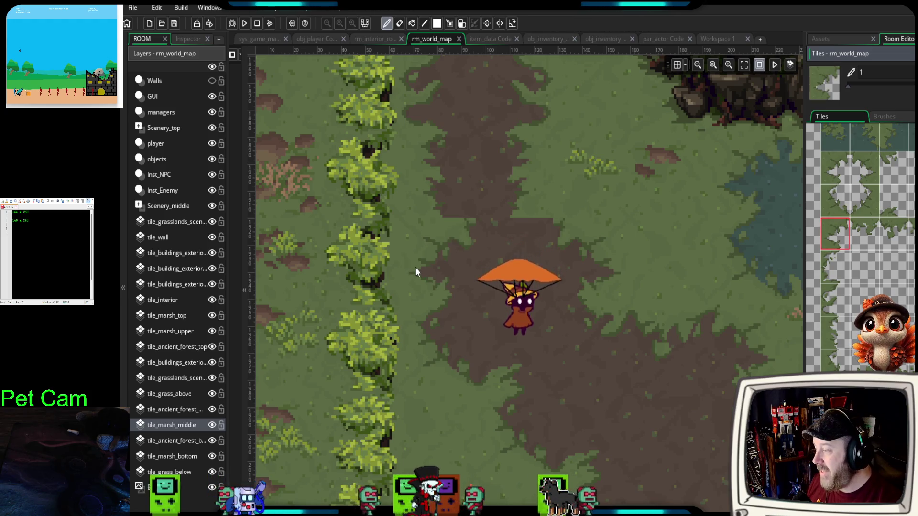
click(486, 249)
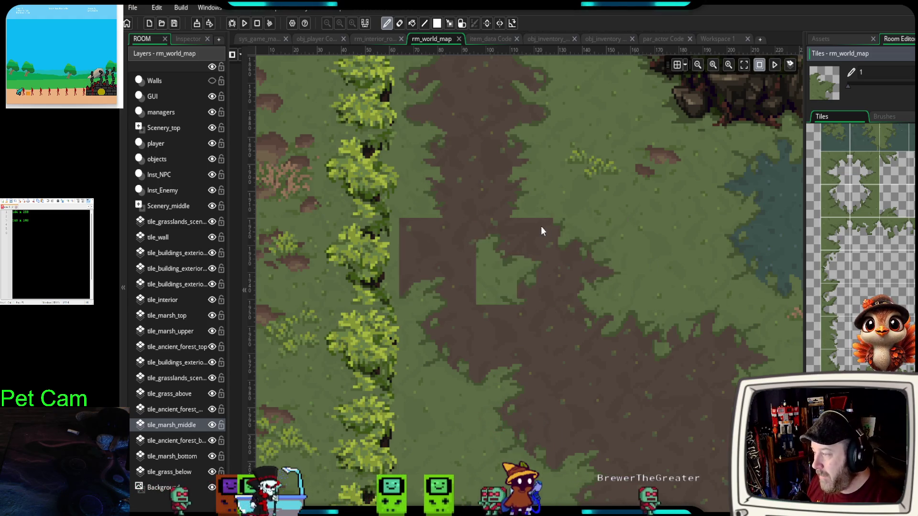
drag(586, 338, 600, 331)
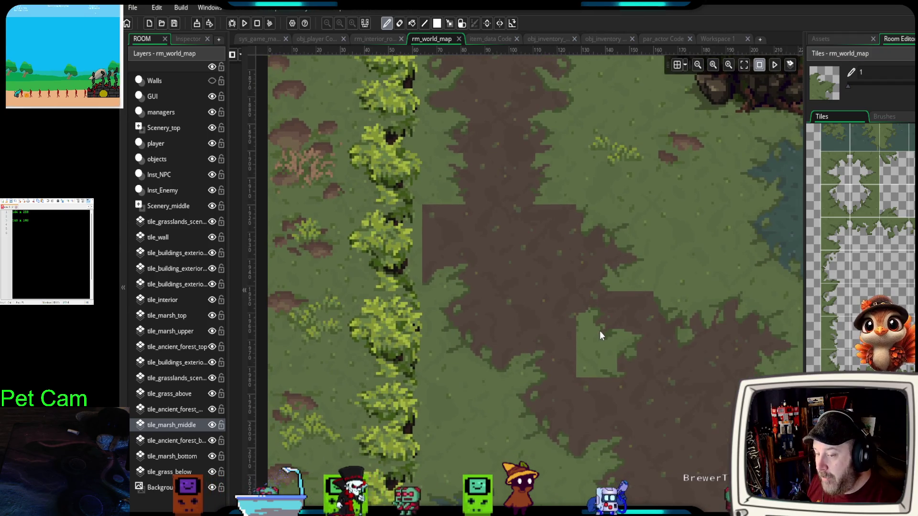
scroll(598, 329, up, 1)
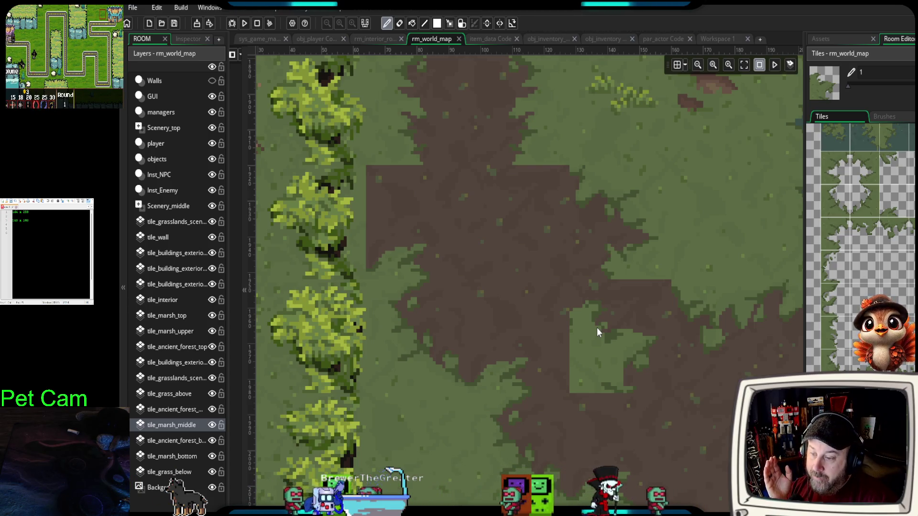
mouse_move(596, 328)
mouse_down()
mouse_move(524, 324)
mouse_move(544, 206)
mouse_up()
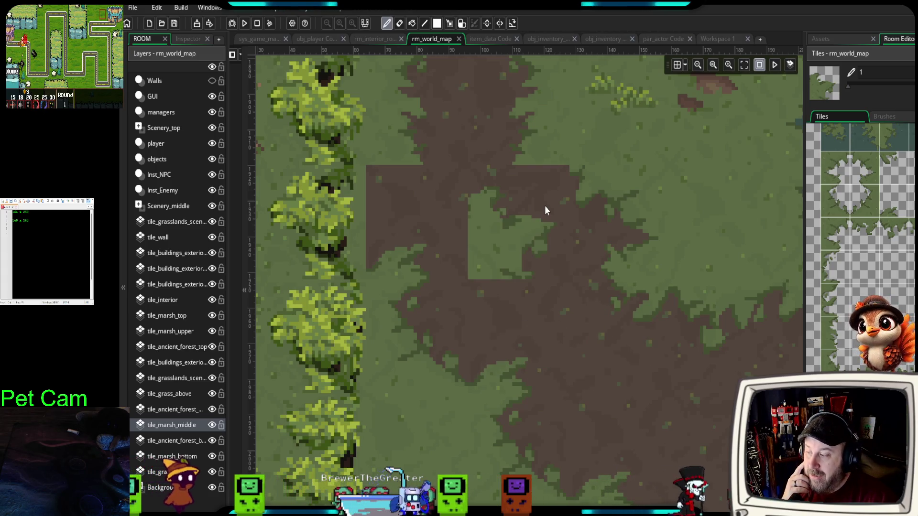
drag(538, 269, 535, 315)
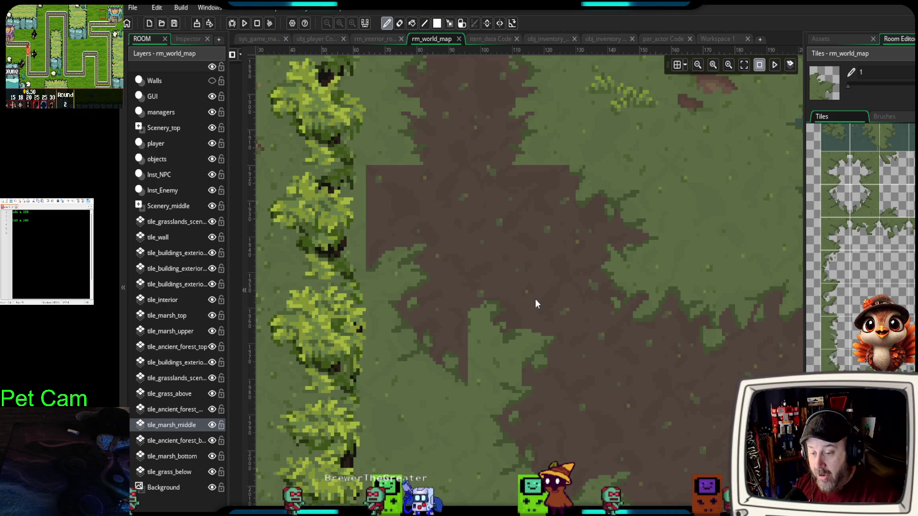
- Paint dirt over both grass patches, then use a mostly transparent marsh-edge tile on the path
drag(536, 299, 493, 350)
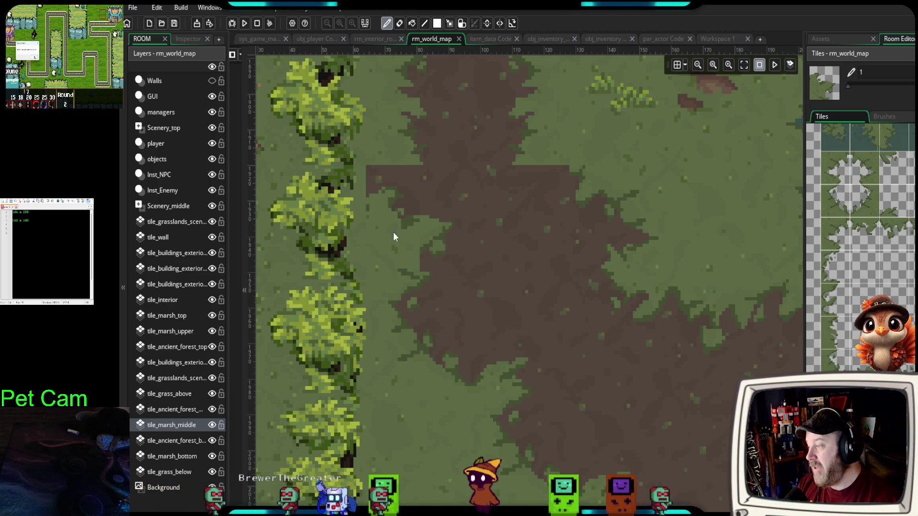
drag(641, 438, 588, 450)
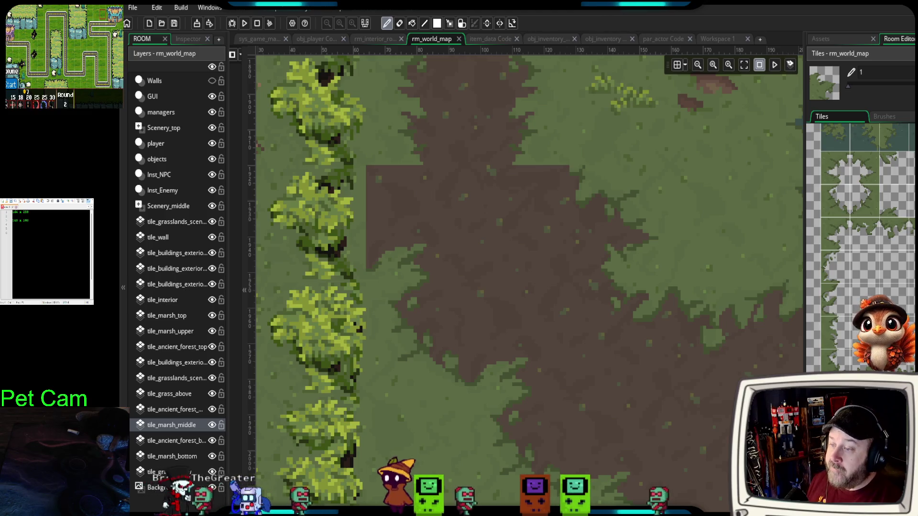
click(894, 168)
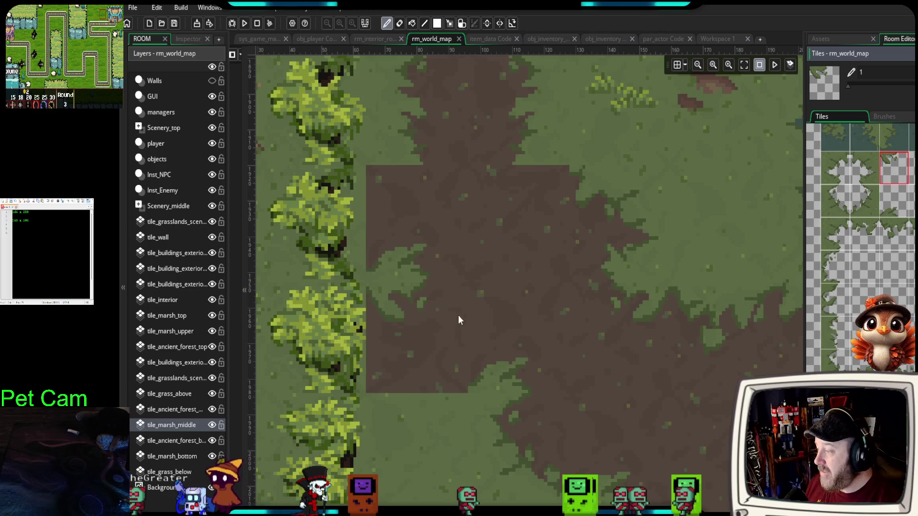
click(836, 333)
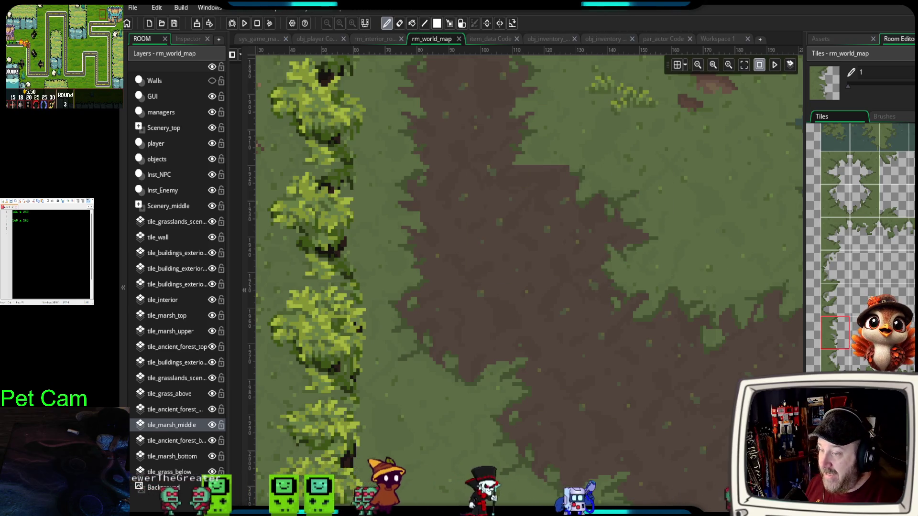
click(898, 245)
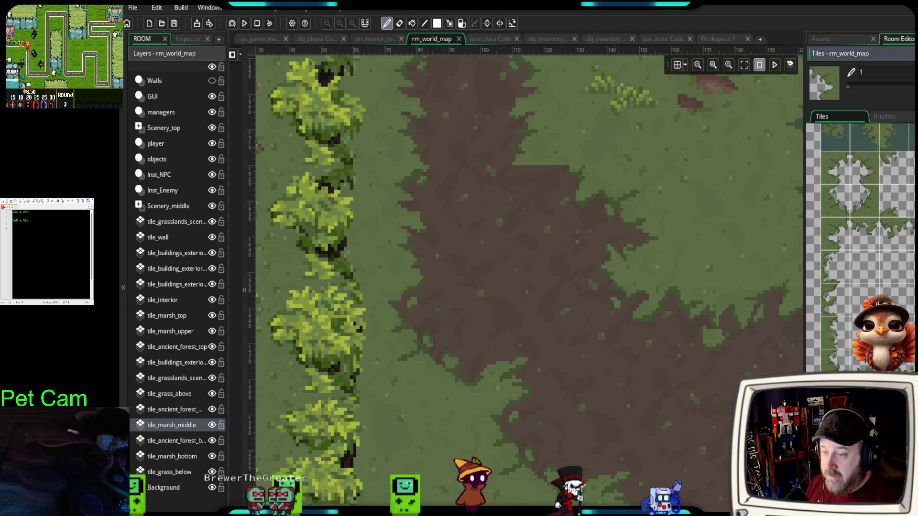
click(895, 258)
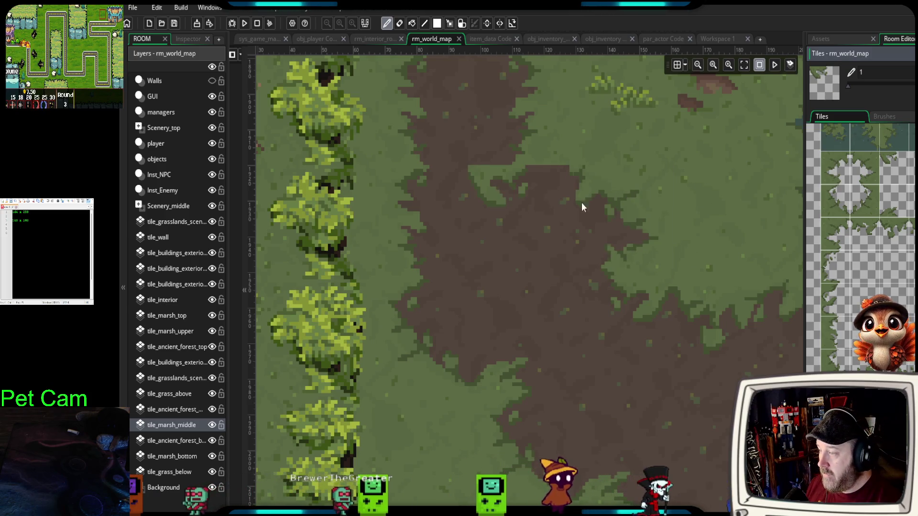
click(526, 201)
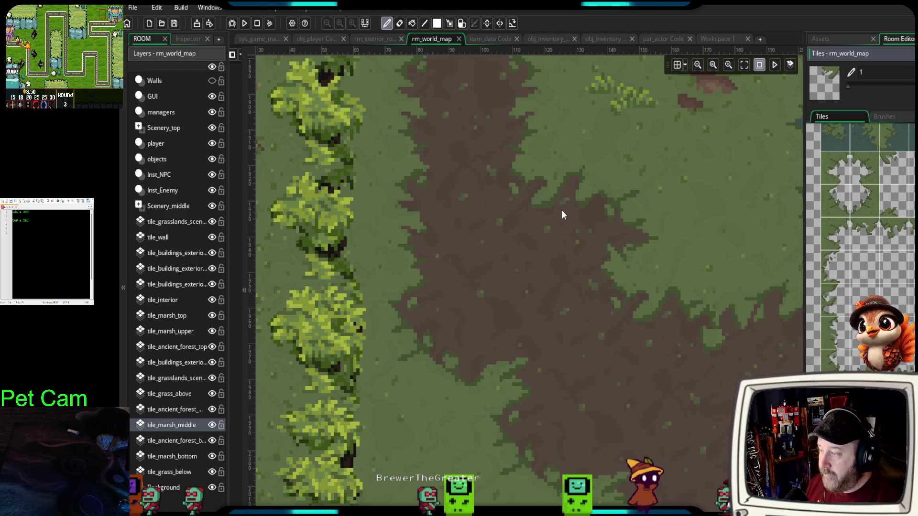
scroll(584, 381, right, 1)
scroll(587, 384, up, 1)
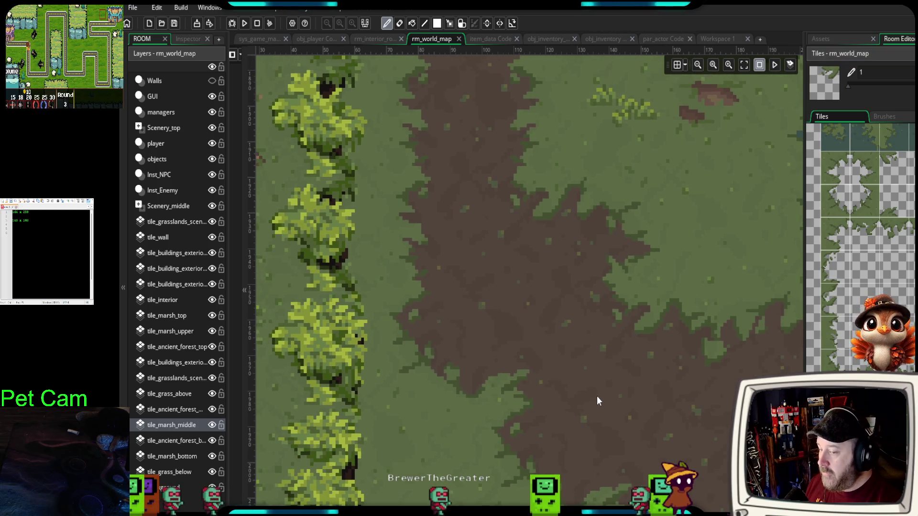
scroll(540, 316, up, 1)
scroll(540, 324, down, 2)
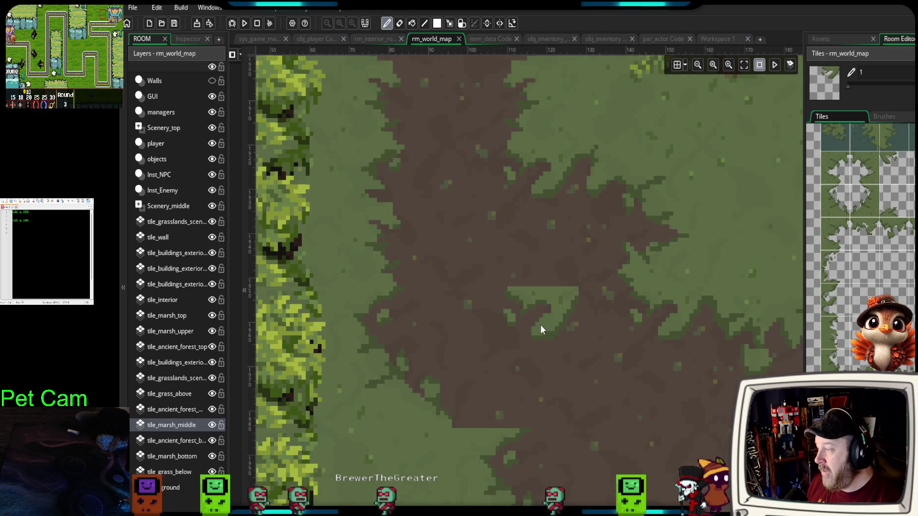
scroll(540, 324, up, 1)
scroll(614, 350, down, 2)
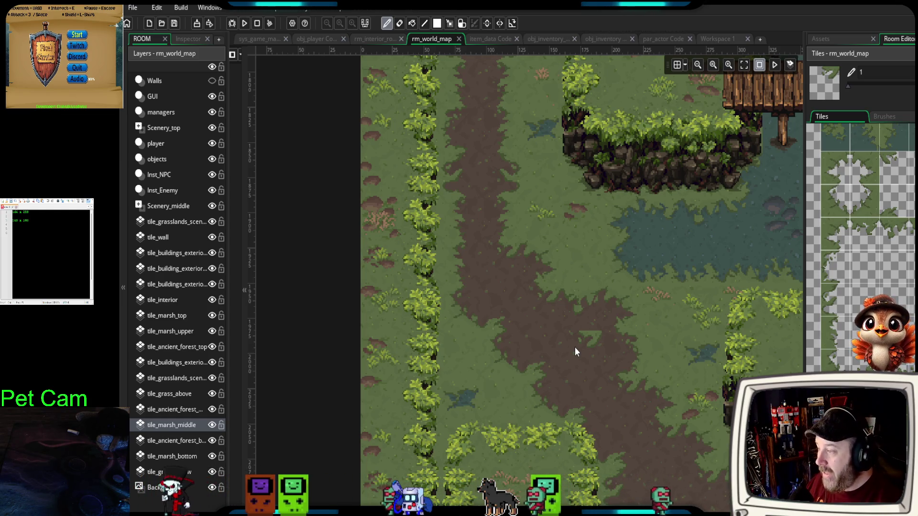
- Undo the stray grass paint beside the bridge post, pick a grass tile, and switch to tile_marsh_bottom
scroll(580, 331, down, 4)
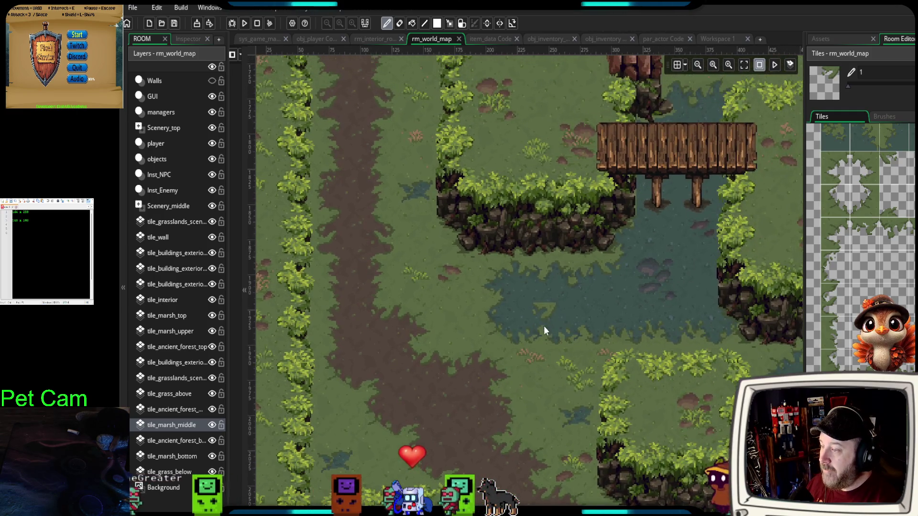
scroll(623, 216, up, 8)
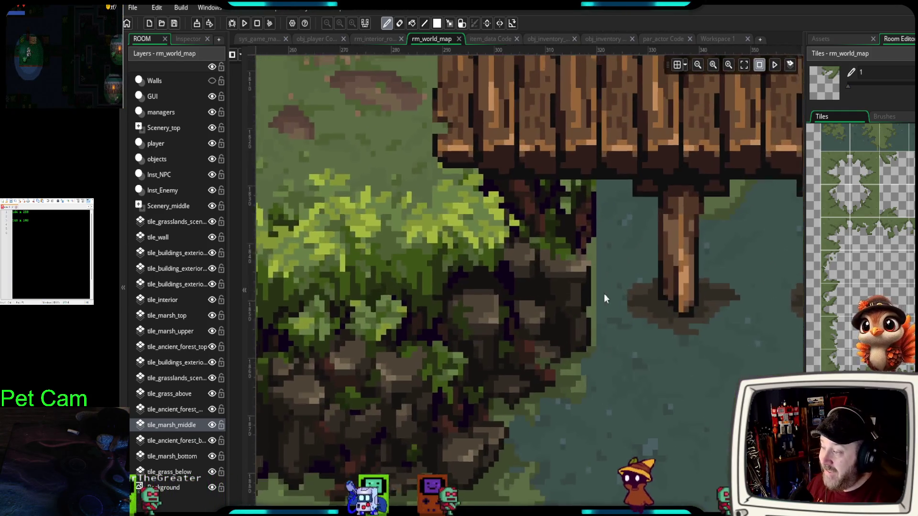
click(594, 215)
key(ctrl+z)
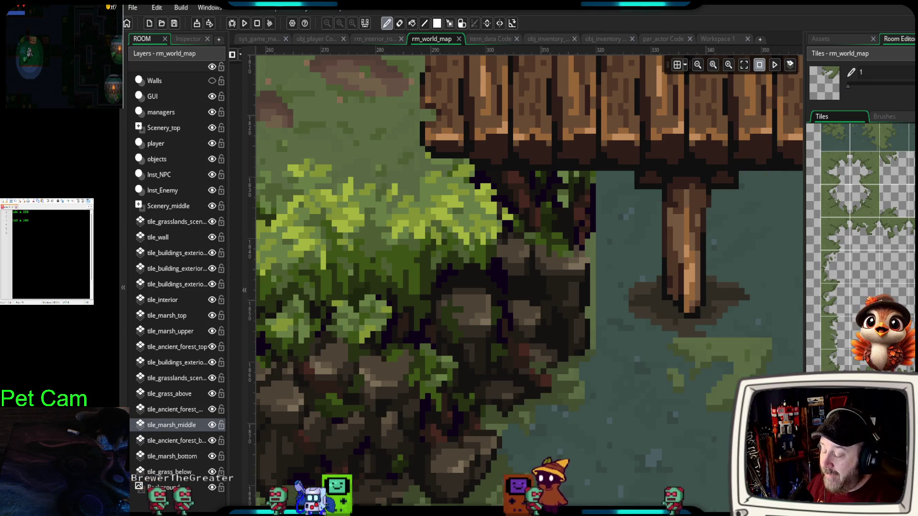
click(835, 334)
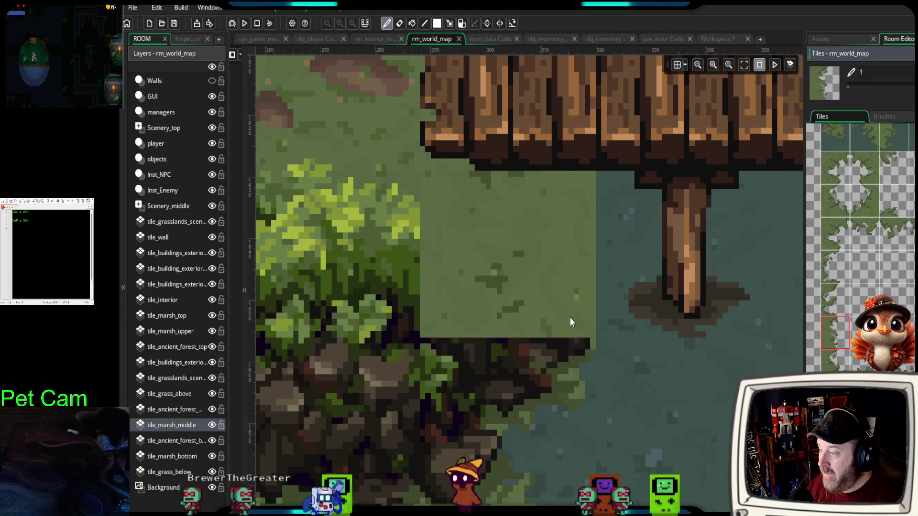
click(195, 456)
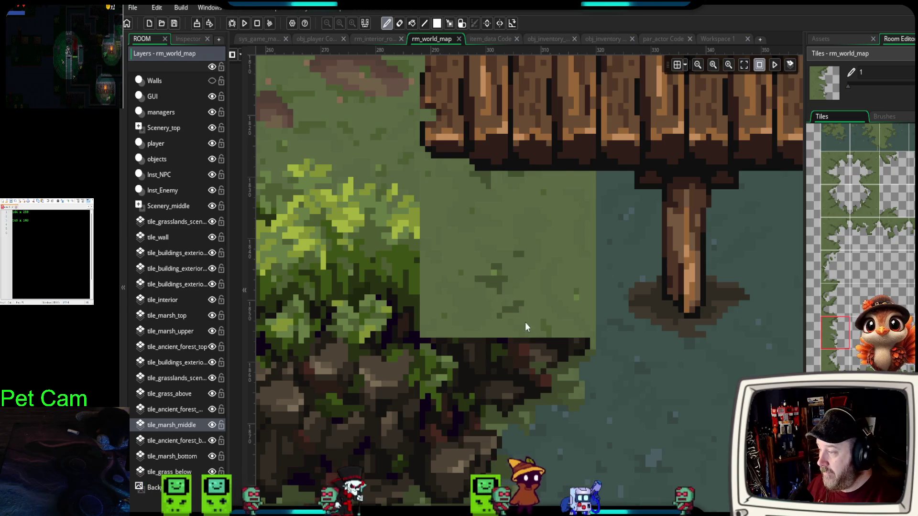
scroll(566, 374, down, 5)
- Frame the bridge islands in the view and select the Scenery_middle layer
scroll(668, 444, down, 5)
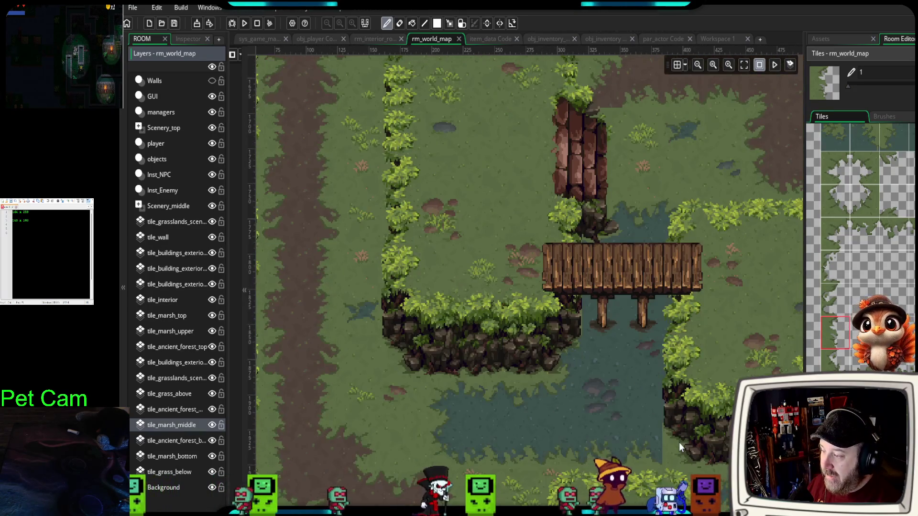
scroll(667, 441, down, 2)
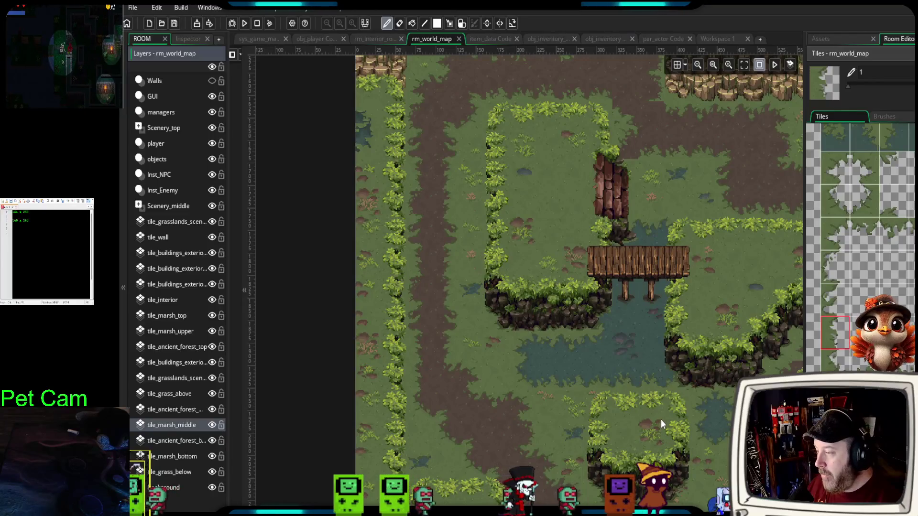
scroll(658, 415, down, 2)
scroll(656, 412, up, 3)
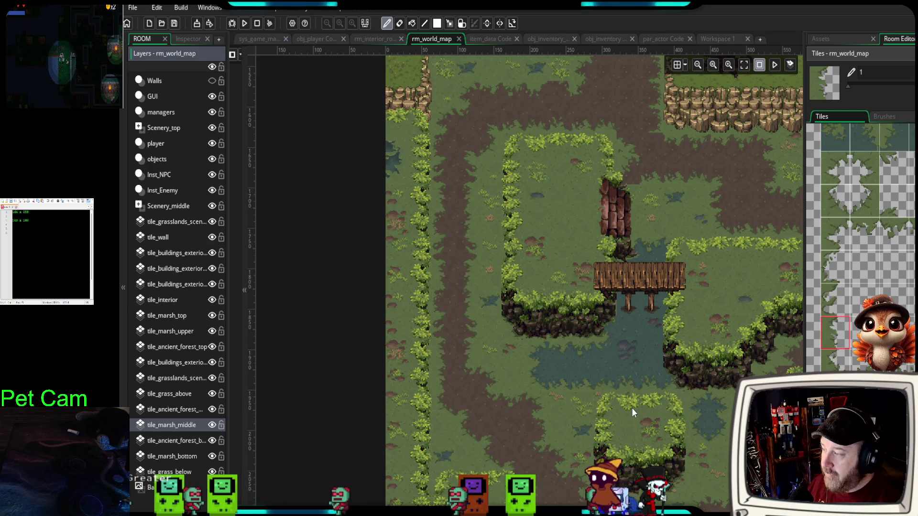
scroll(639, 406, down, 3)
mouse_move(651, 417)
mouse_down()
mouse_move(560, 433)
mouse_move(553, 413)
mouse_up()
scroll(554, 417, up, 2)
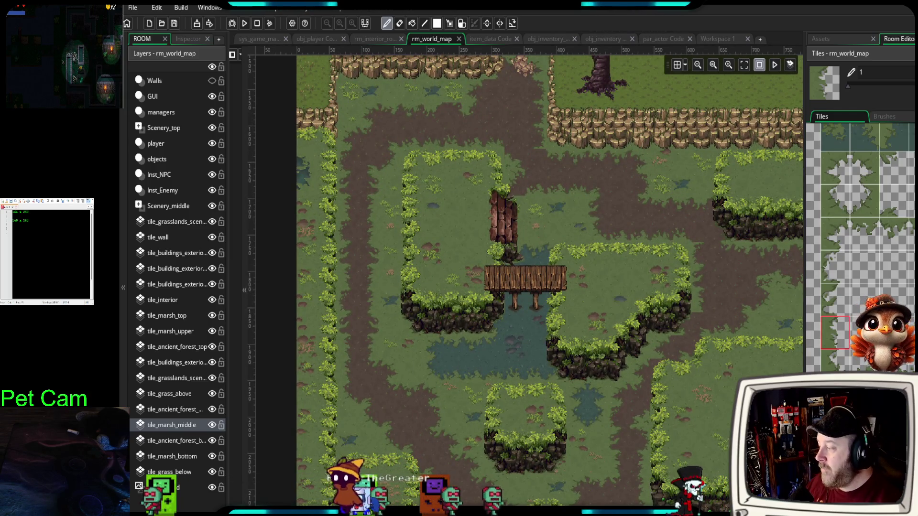
click(170, 207)
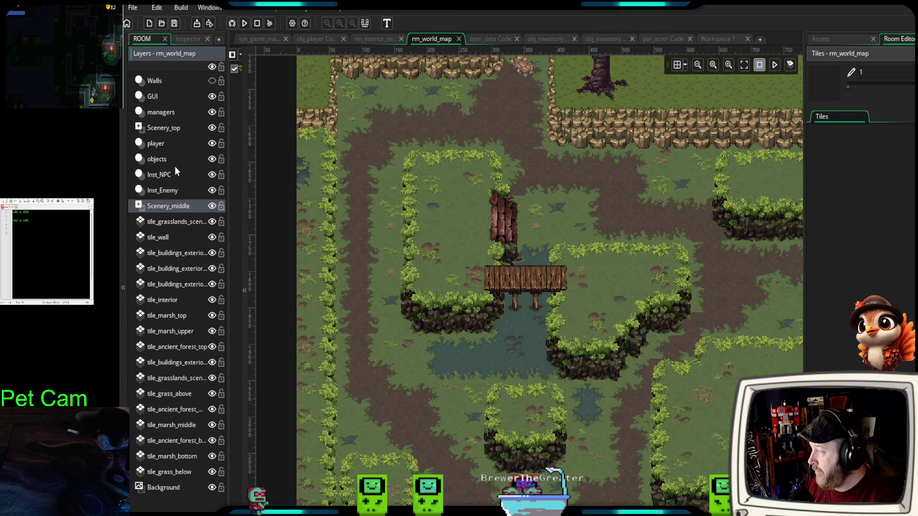
- Place two bare trees, a green willow and a pink willow around the bridge from the sprite assets
click(821, 39)
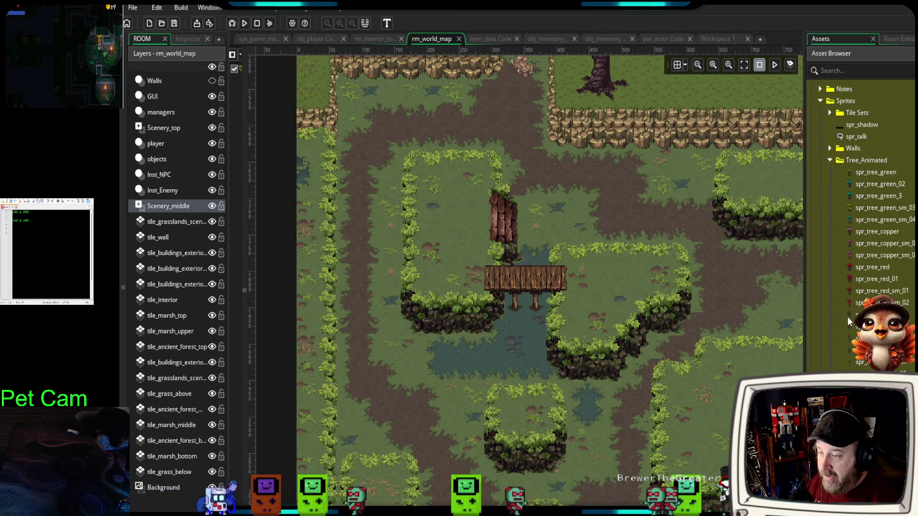
mouse_move(849, 327)
mouse_down()
mouse_move(809, 293)
mouse_move(569, 290)
mouse_move(614, 306)
mouse_up()
mouse_move(849, 352)
mouse_down()
mouse_move(446, 267)
mouse_move(452, 261)
mouse_up()
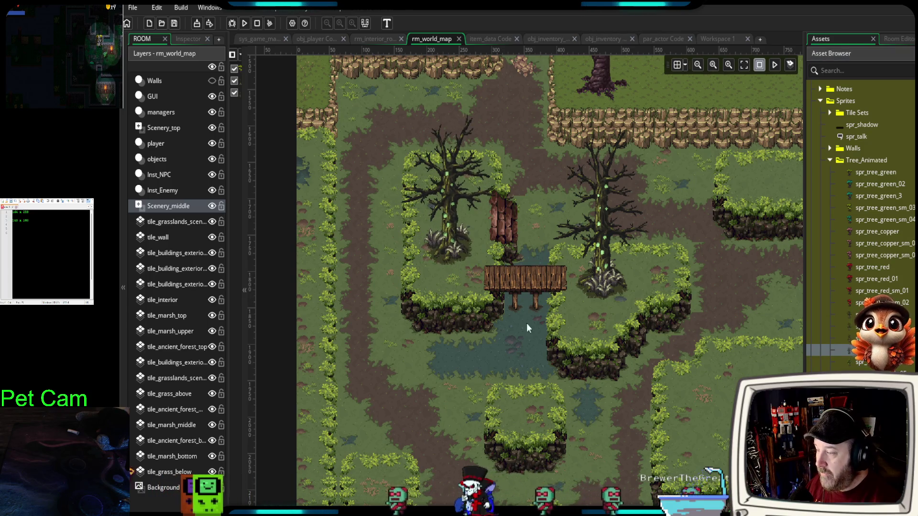
mouse_move(849, 339)
mouse_down()
mouse_move(711, 382)
mouse_move(729, 409)
mouse_up()
mouse_move(856, 345)
mouse_down()
mouse_move(486, 372)
mouse_move(527, 425)
mouse_up()
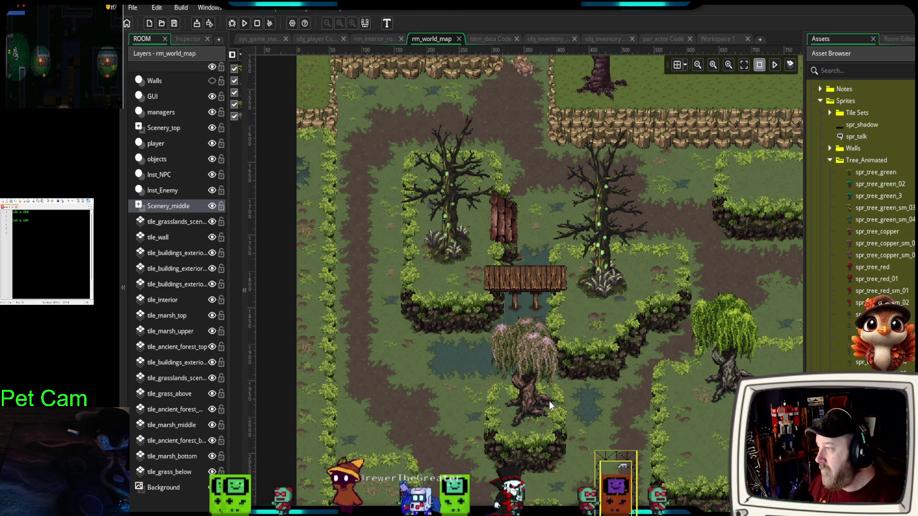
- Delete the pink willow, green willow and bare trees from around the bridge
mouse_move(515, 216)
mouse_down()
mouse_move(571, 386)
mouse_move(557, 389)
mouse_up()
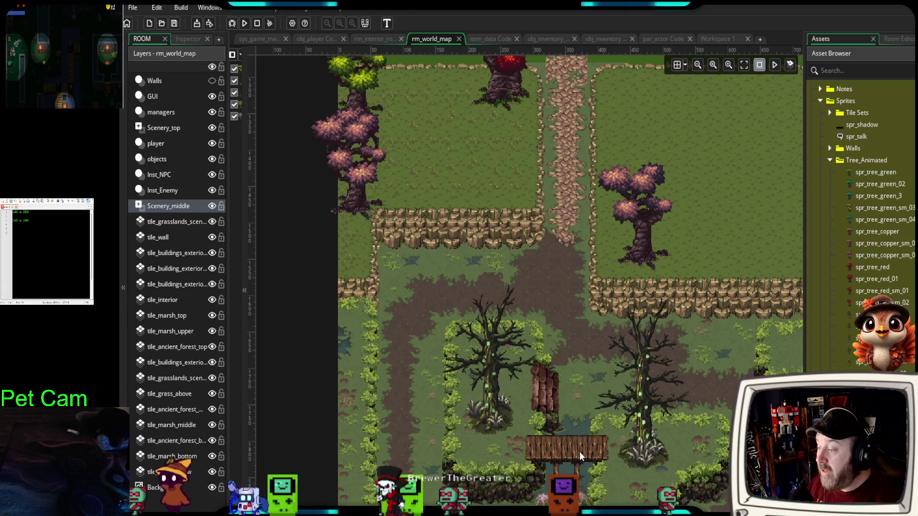
drag(580, 452, 525, 302)
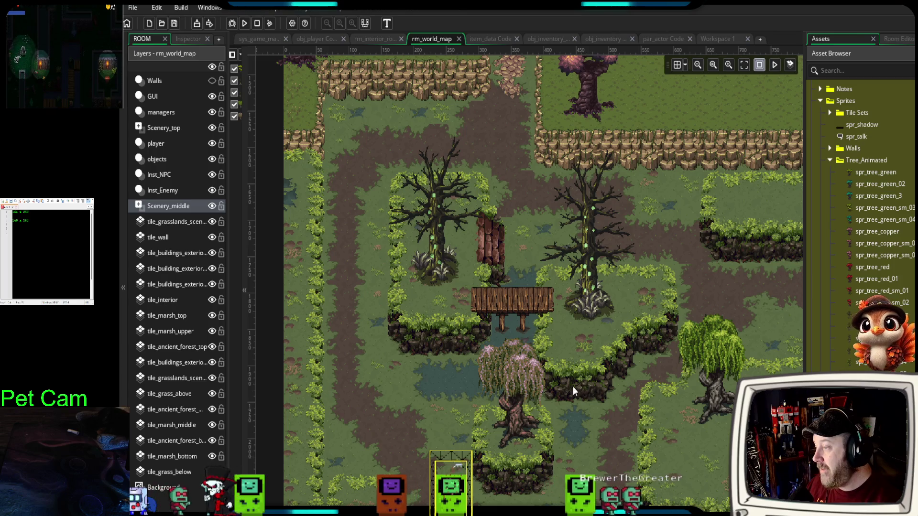
click(523, 425)
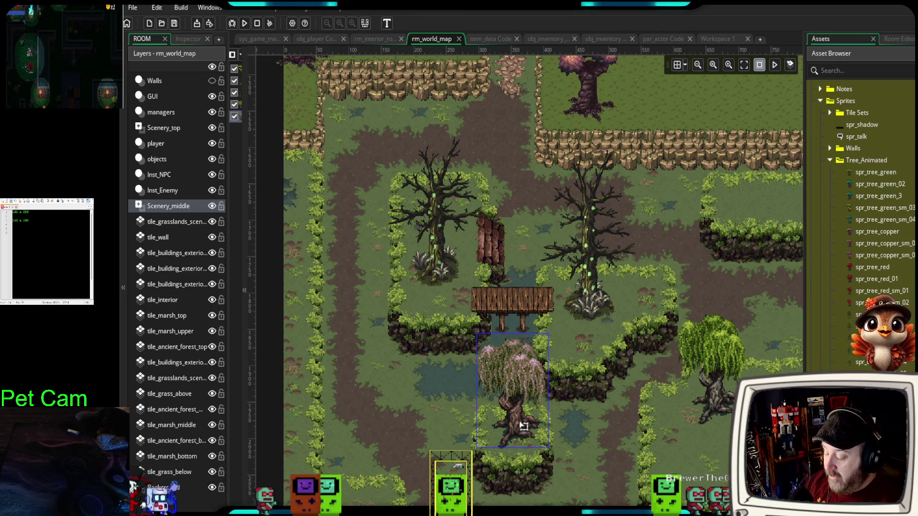
key(Delete)
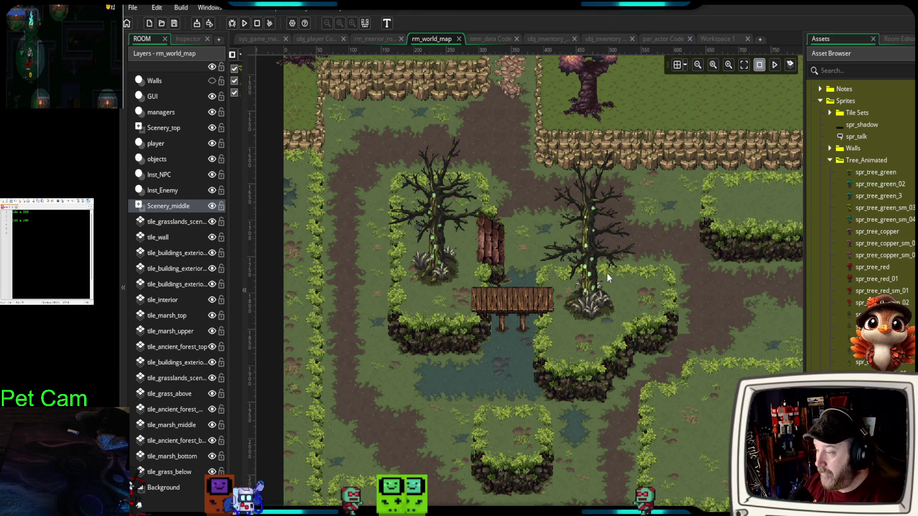
click(607, 274)
key(Delete)
click(430, 249)
key(Delete)
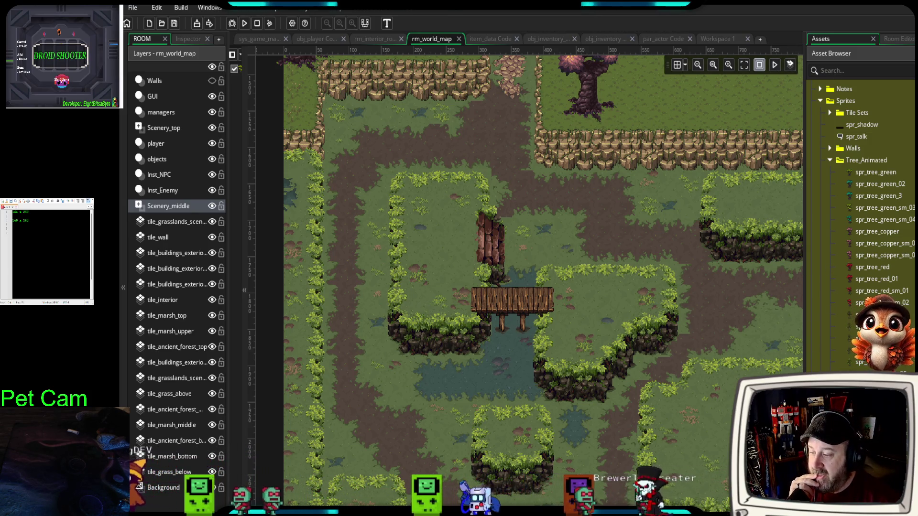
- Place a pink willow on the island above the bridge and toggle the animation preview
mouse_move(856, 315)
mouse_down()
mouse_move(570, 291)
mouse_move(444, 249)
mouse_up()
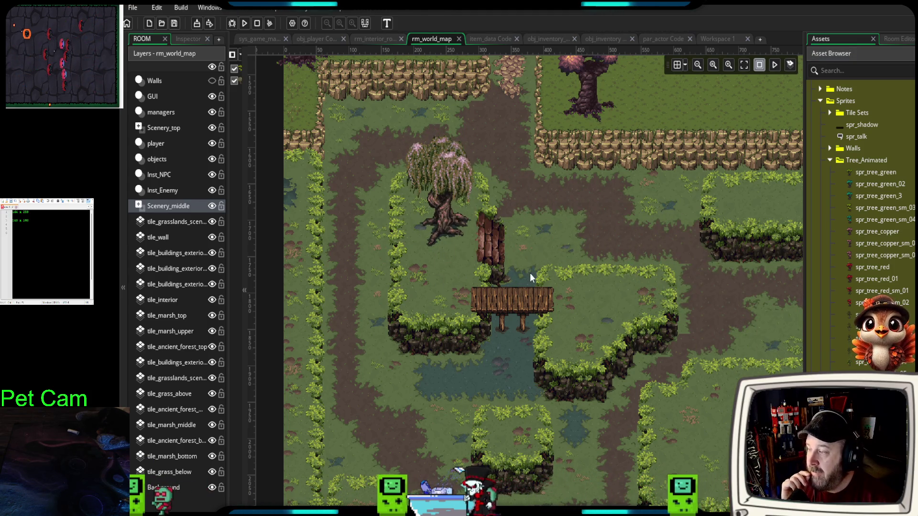
click(775, 66)
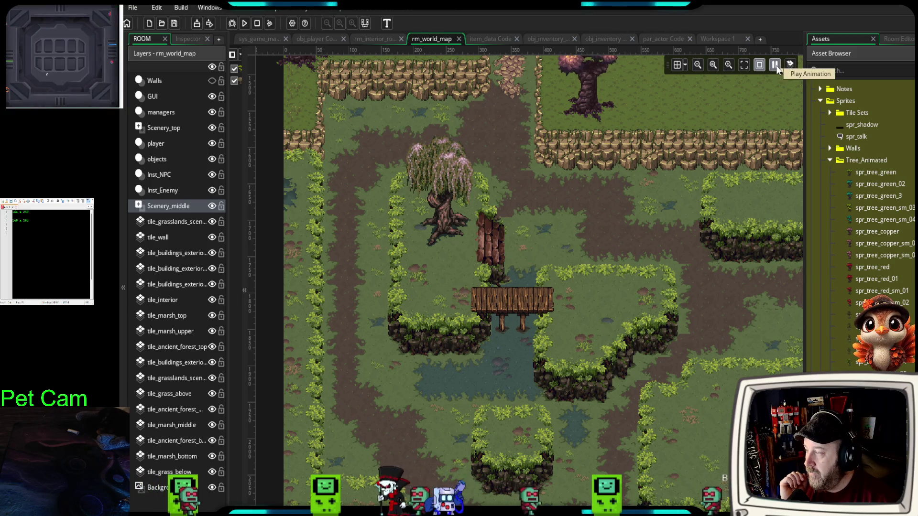
scroll(616, 217, up, 4)
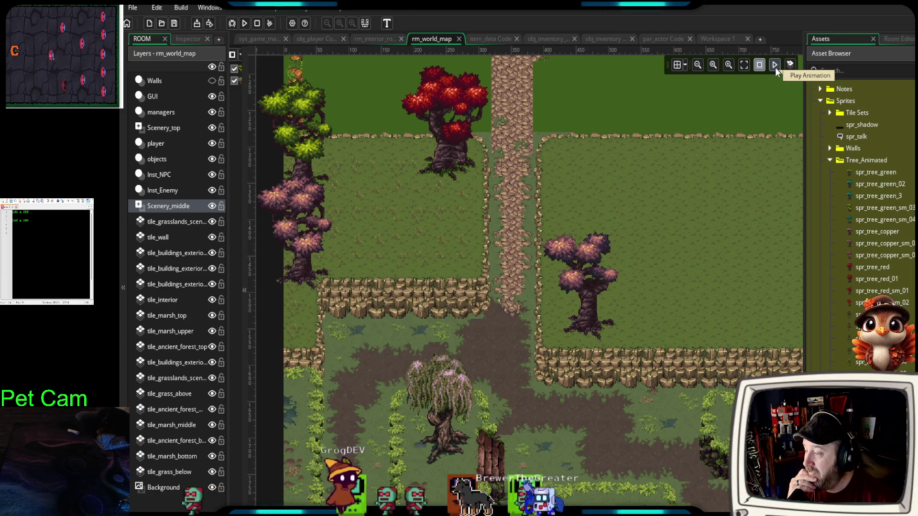
click(776, 67)
- Delete the willow tree from the room
scroll(641, 421, down, 2)
scroll(641, 425, down, 2)
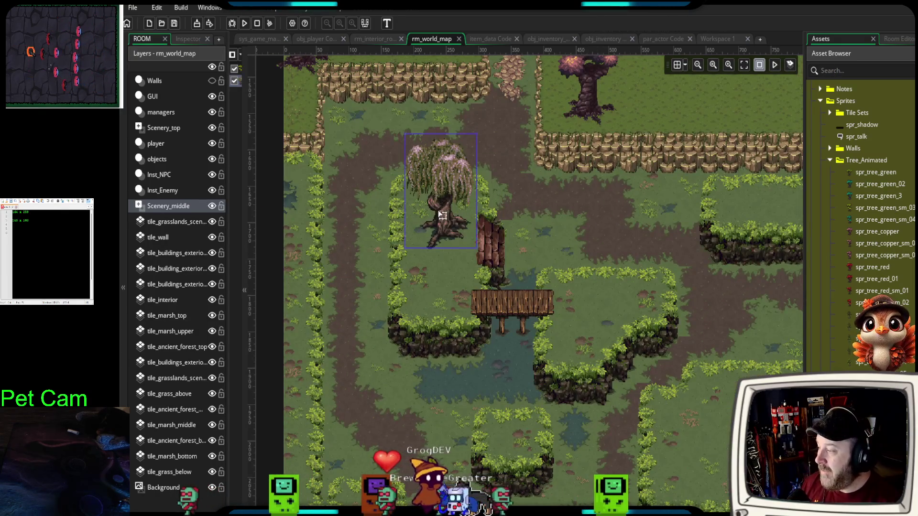
key(Delete)
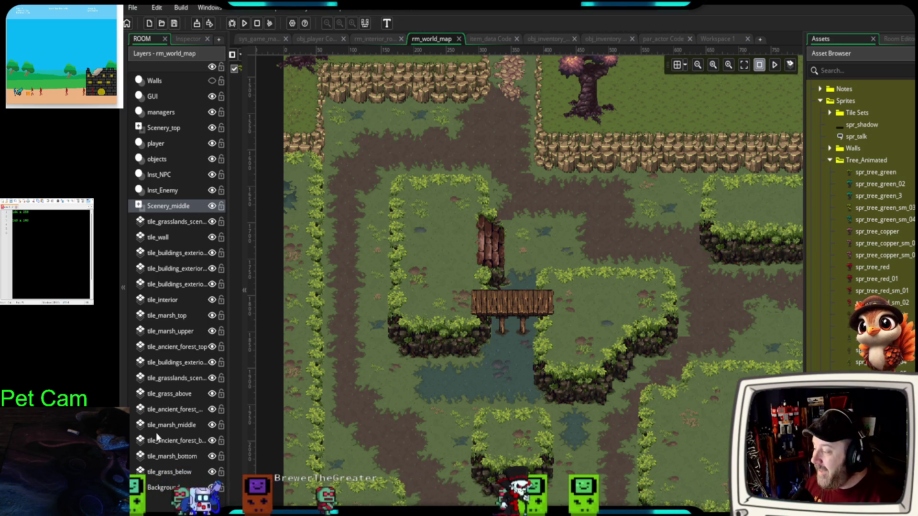
- Step through tile_marsh_bottom and tile_marsh_middle to tile_marsh_upper, framing the marsh islands
click(177, 459)
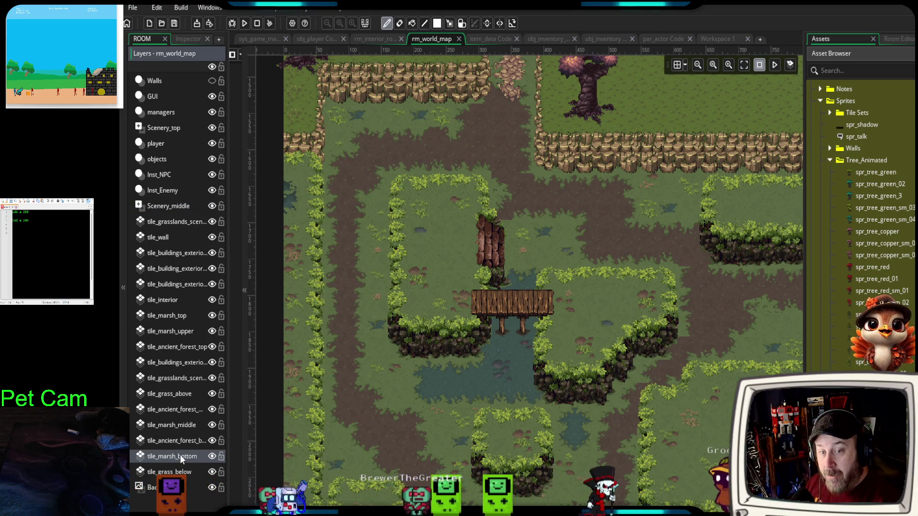
click(187, 425)
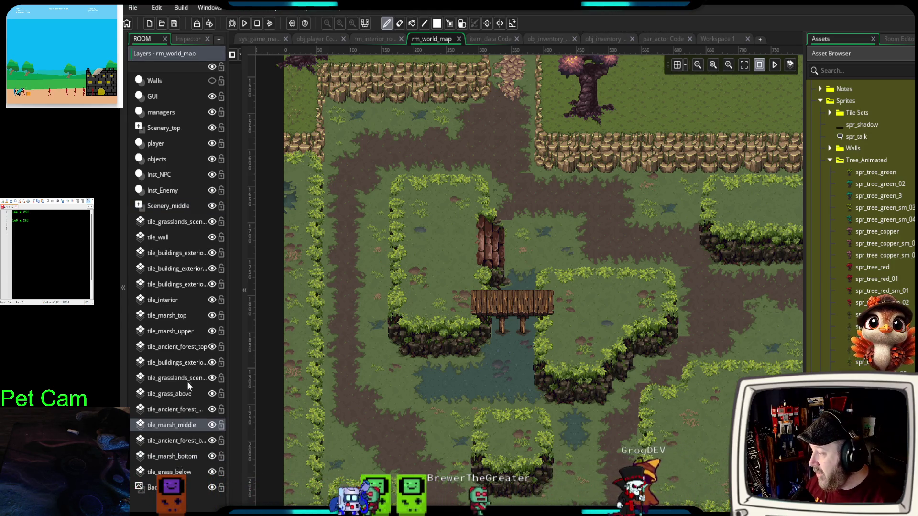
click(184, 336)
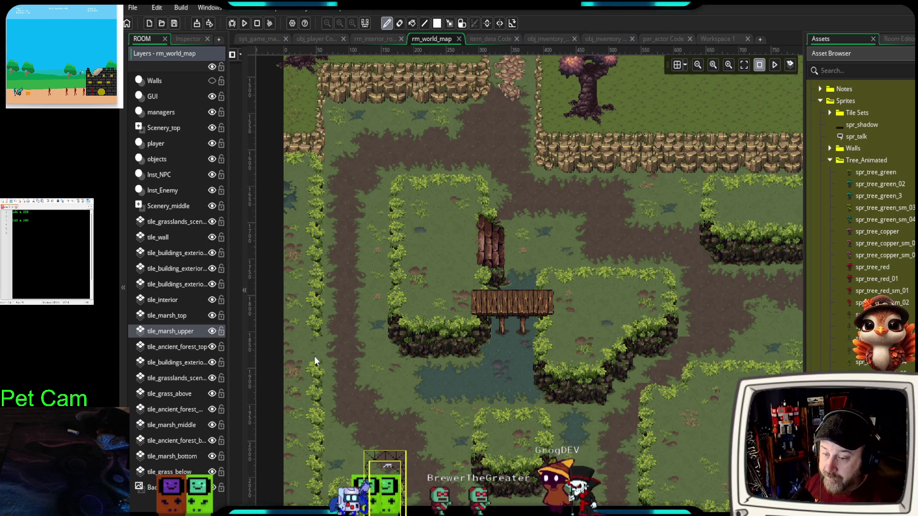
scroll(563, 372, down, 3)
ctrl+scroll(610, 388, down, 3)
mouse_move(633, 406)
mouse_down()
mouse_move(580, 354)
mouse_move(510, 312)
mouse_up()
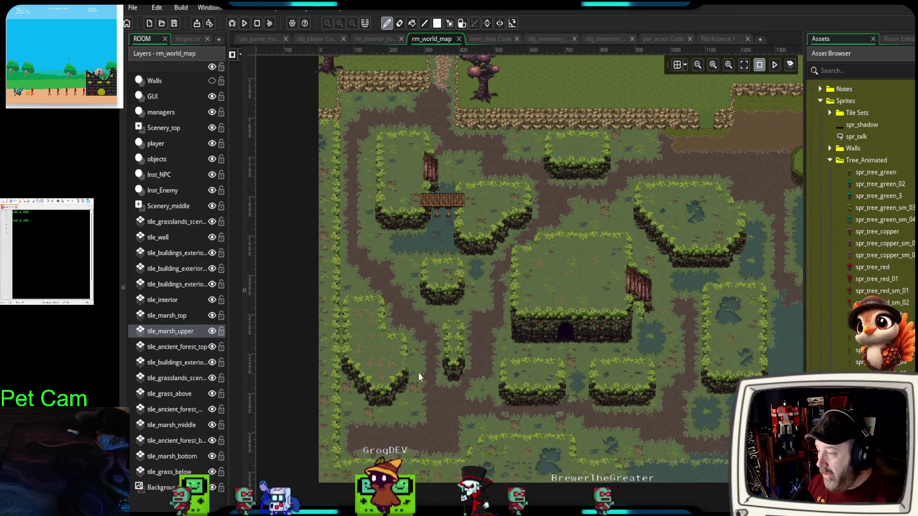
ctrl+scroll(458, 391, up, 1)
drag(511, 387, 493, 401)
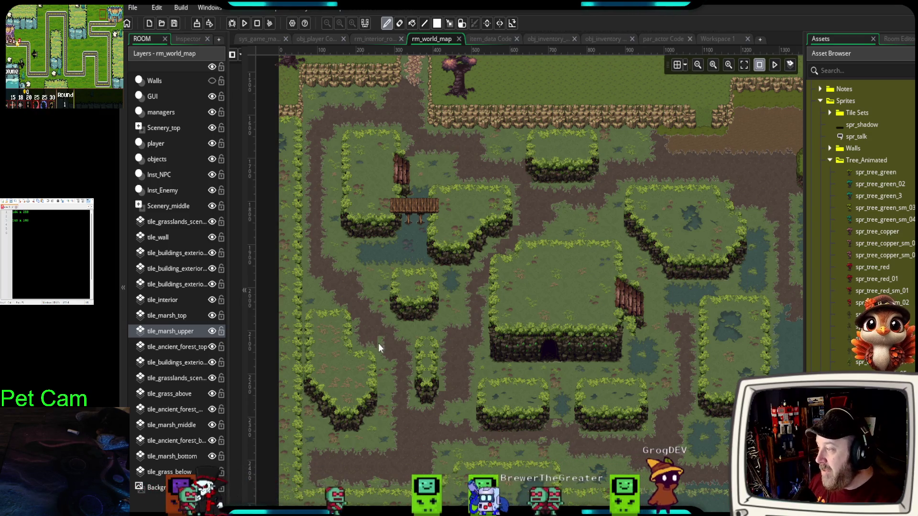
scroll(378, 344, up, 2)
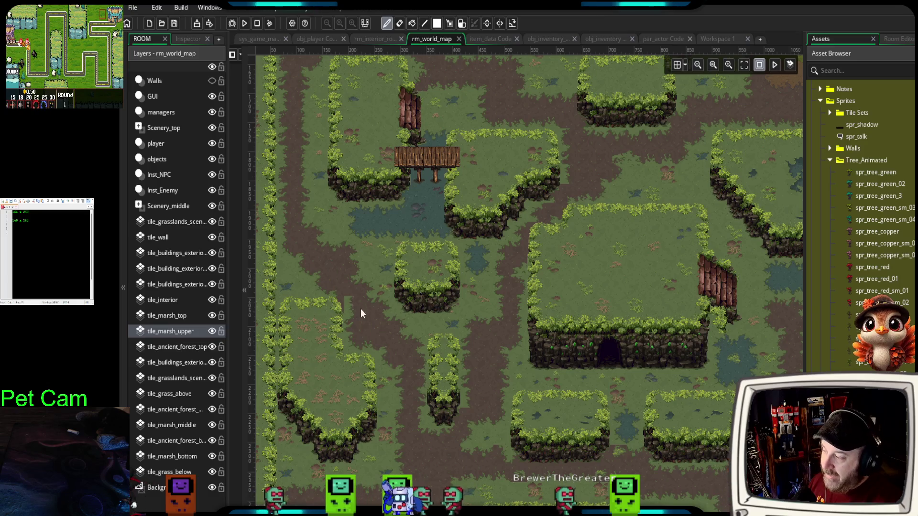
scroll(337, 289, down, 1)
scroll(337, 285, down, 1)
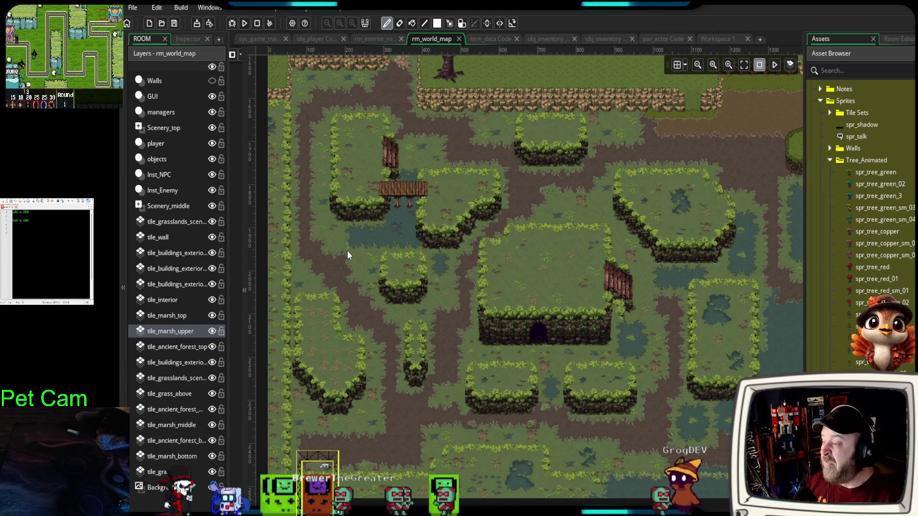
scroll(372, 235, up, 3)
scroll(406, 257, up, 3)
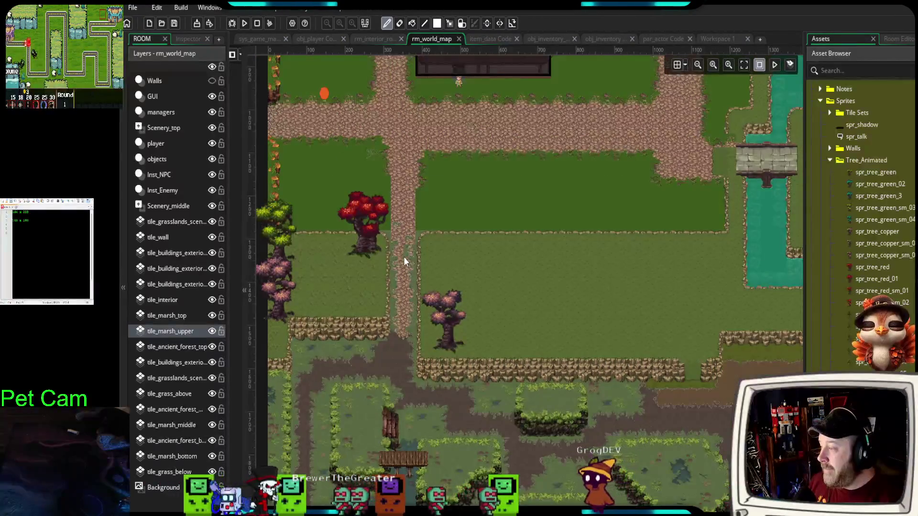
scroll(405, 258, up, 3)
scroll(411, 252, up, 2)
scroll(411, 251, up, 2)
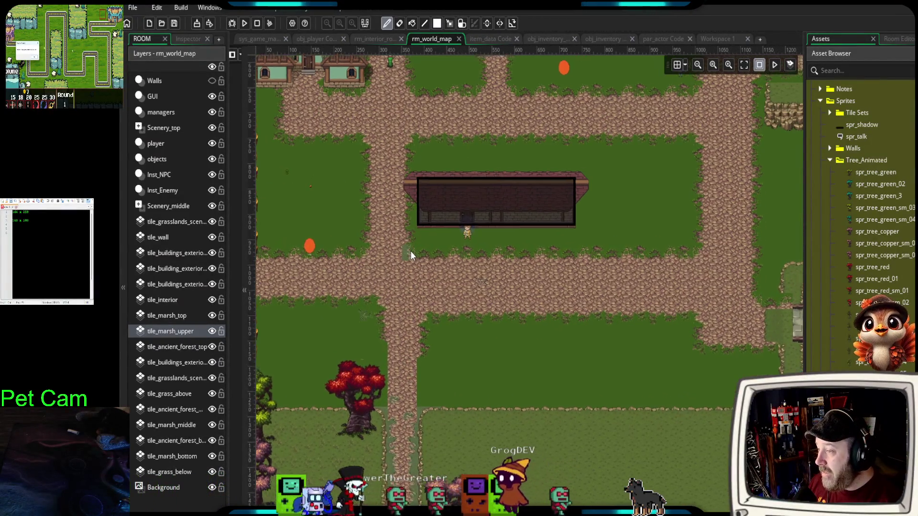
scroll(411, 251, up, 2)
scroll(410, 250, down, 3)
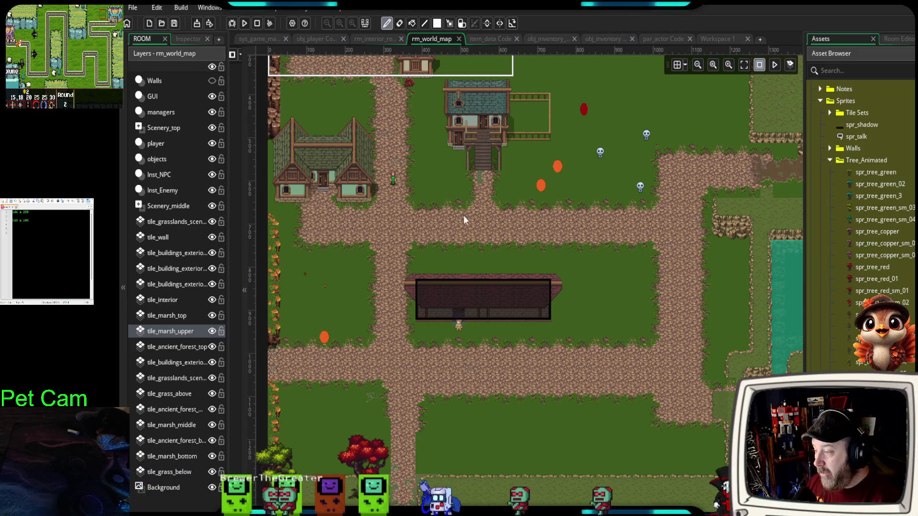
scroll(616, 420, down, 5)
scroll(617, 425, down, 1)
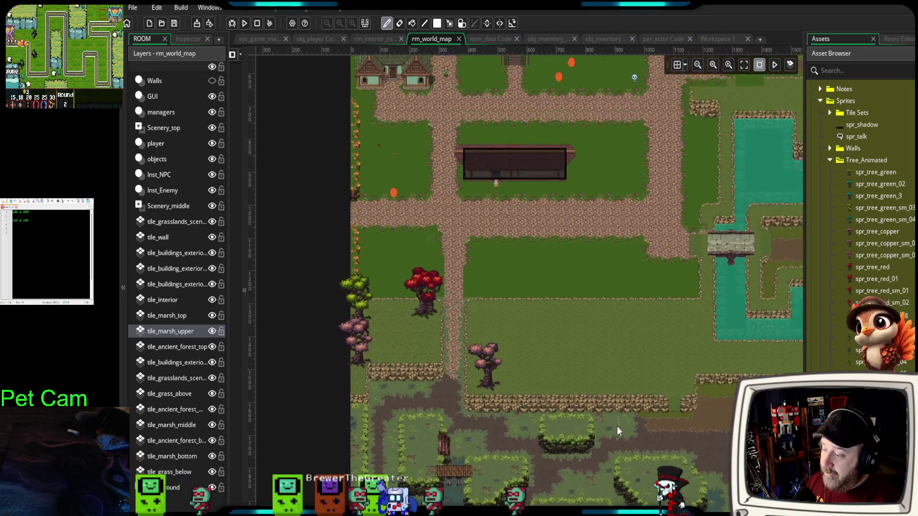
scroll(617, 431, down, 1)
drag(689, 480, 441, 163)
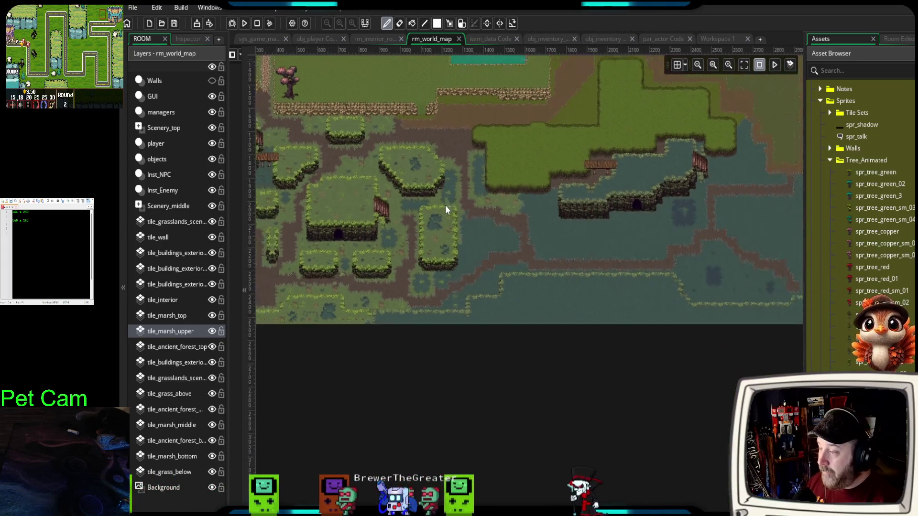
scroll(443, 206, down, 1)
mouse_move(443, 206)
mouse_down()
mouse_move(495, 278)
mouse_move(444, 298)
mouse_up()
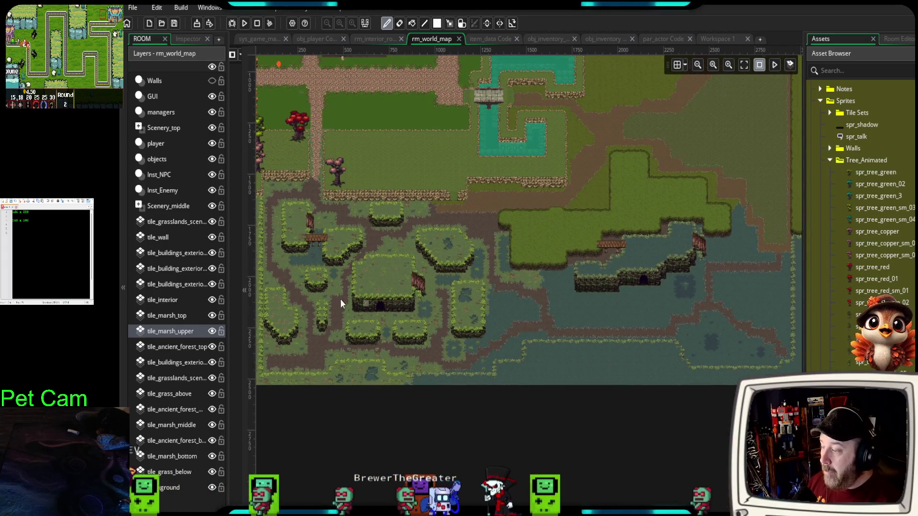
mouse_move(643, 242)
mouse_down()
mouse_move(552, 332)
mouse_move(559, 313)
mouse_up()
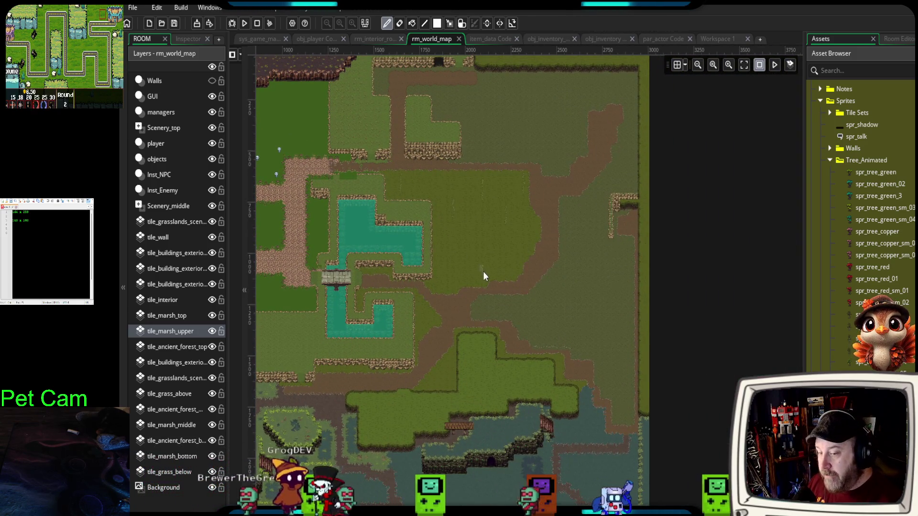
drag(385, 317, 588, 245)
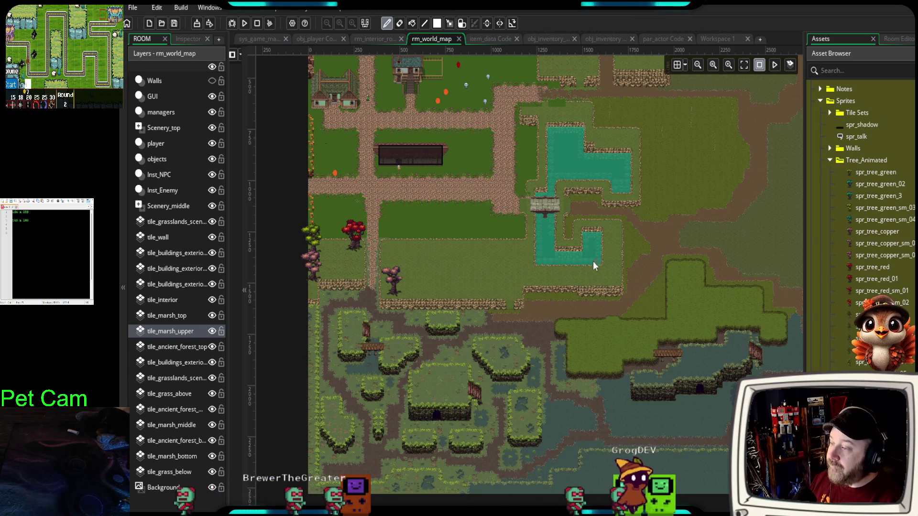
scroll(640, 256, up, 2)
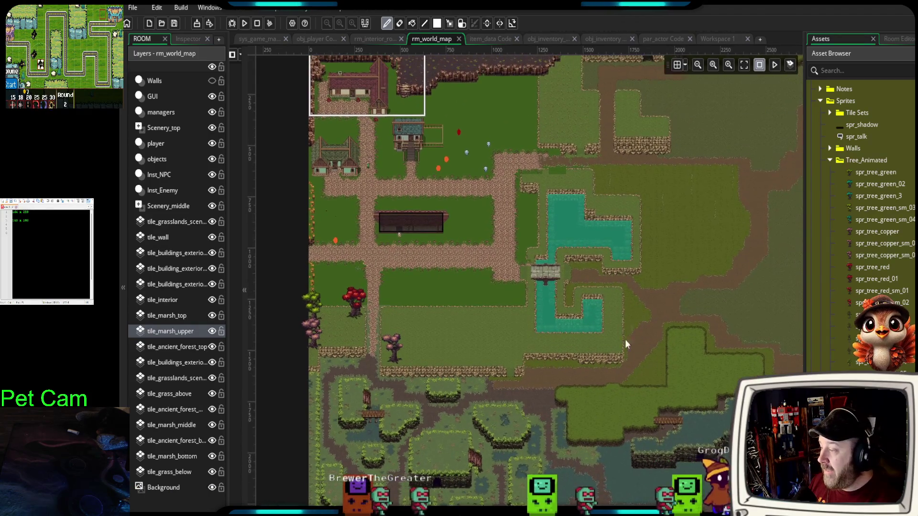
scroll(624, 339, down, 5)
scroll(520, 296, up, 3)
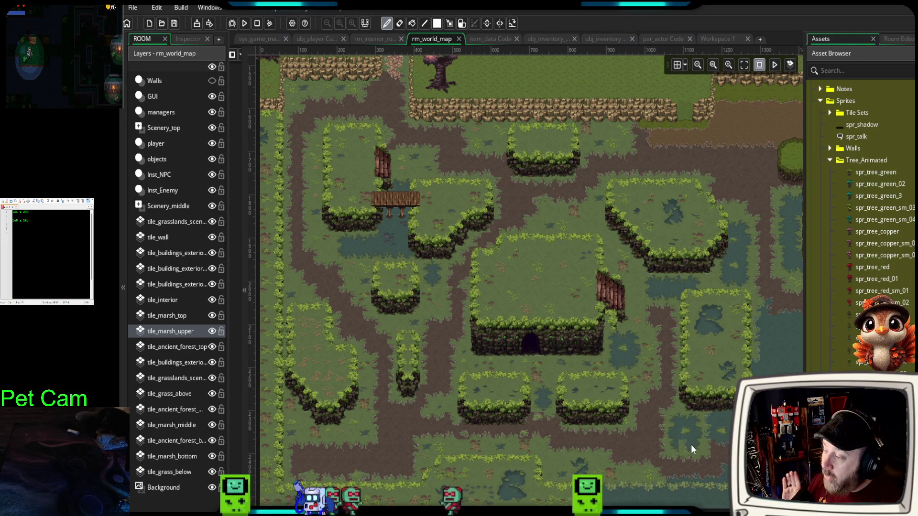
- Hide the Asset Browser to widen the canvas and frame the open marsh water
mouse_move(689, 443)
mouse_down()
mouse_move(302, 416)
mouse_move(297, 427)
mouse_up()
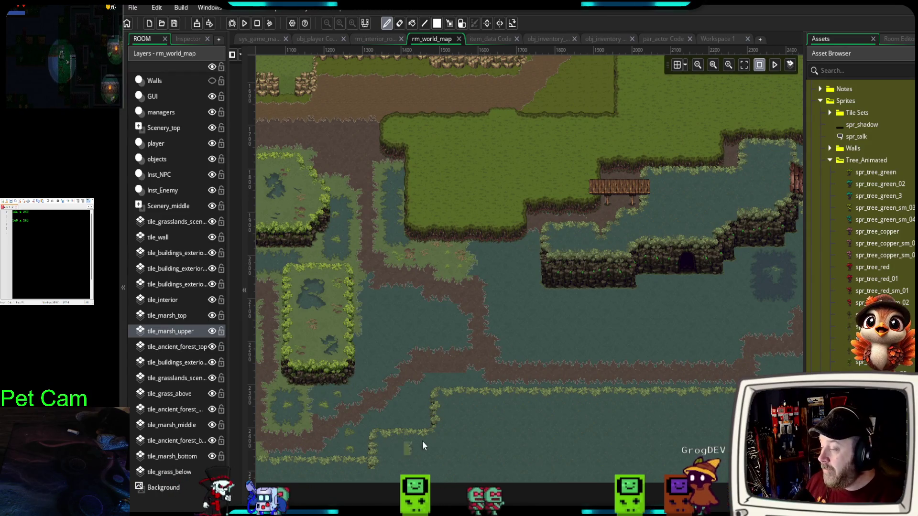
mouse_move(803, 341)
mouse_down()
mouse_move(846, 345)
mouse_move(840, 349)
mouse_up()
drag(749, 360, 706, 373)
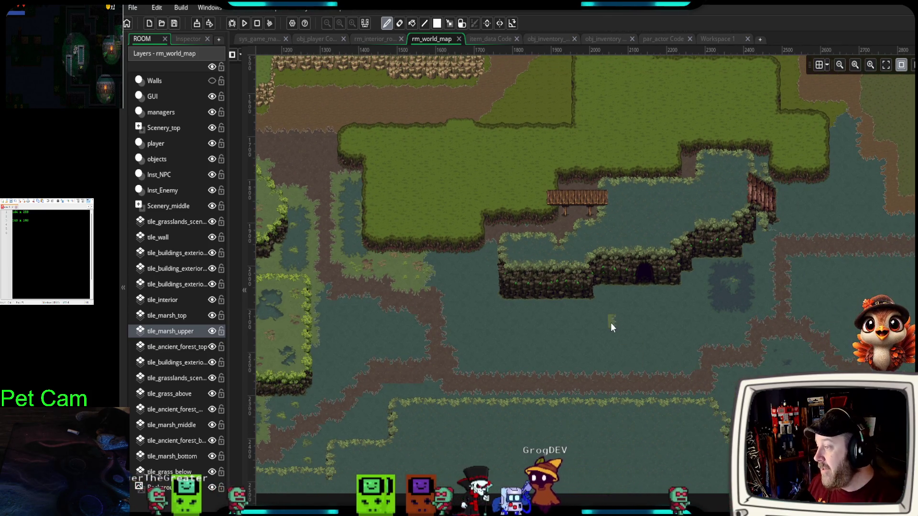
scroll(611, 324, down, 1)
drag(540, 351, 563, 349)
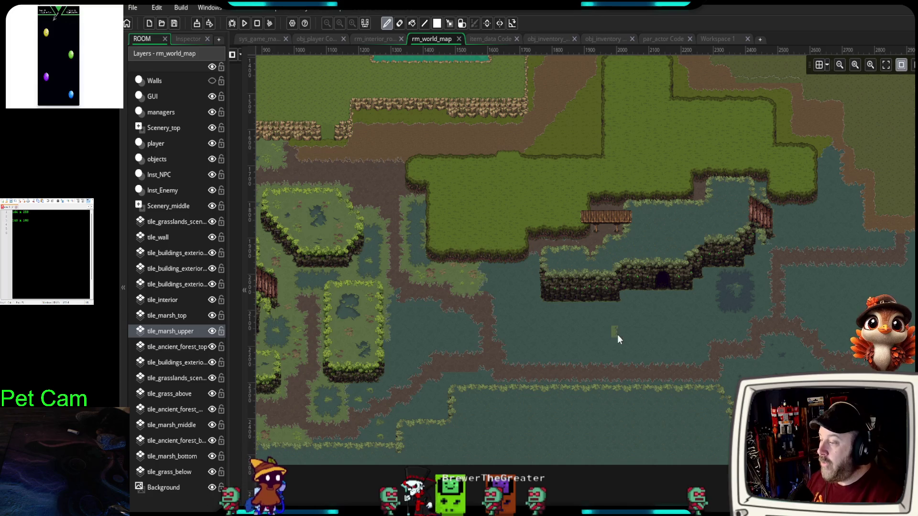
scroll(620, 348, down, 3)
ctrl+scroll(696, 306, up, 2)
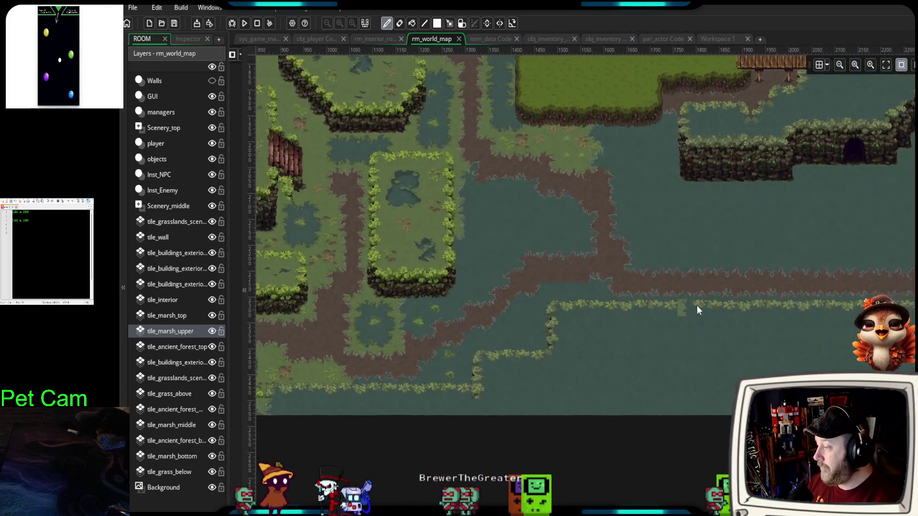
scroll(688, 328, down, 2)
ctrl+scroll(576, 273, up, 1)
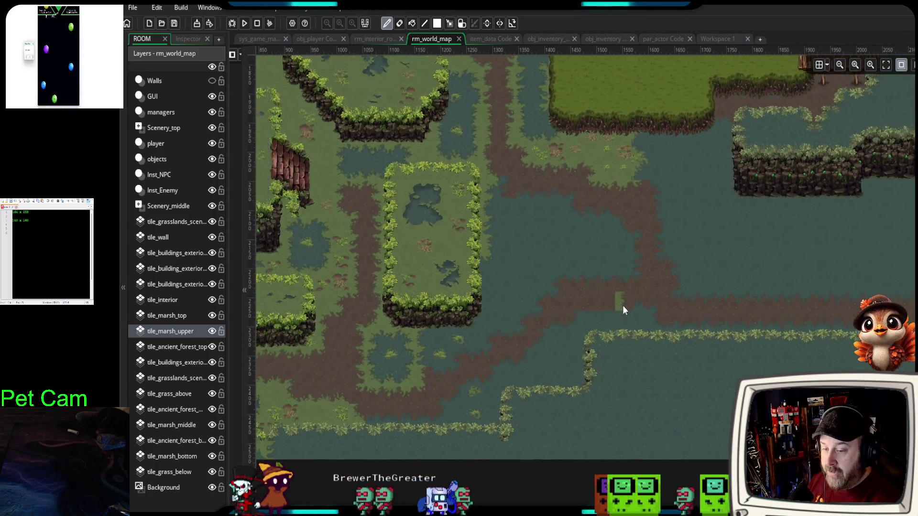
ctrl+scroll(624, 305, down, 2)
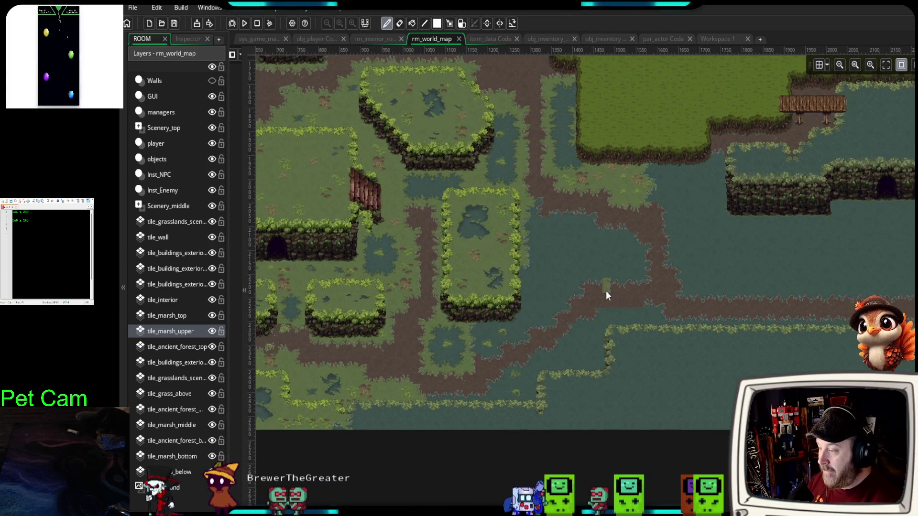
ctrl+scroll(573, 347, up, 6)
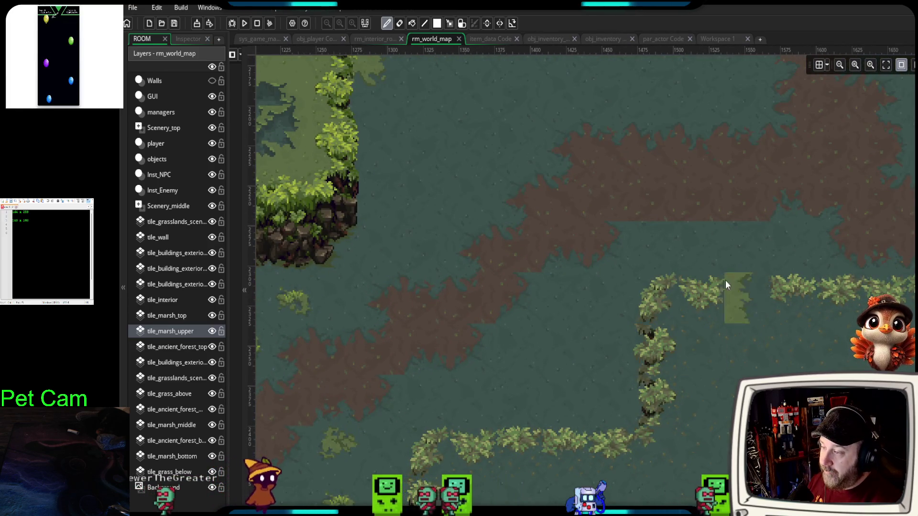
scroll(693, 272, right, 3)
scroll(694, 273, up, 1)
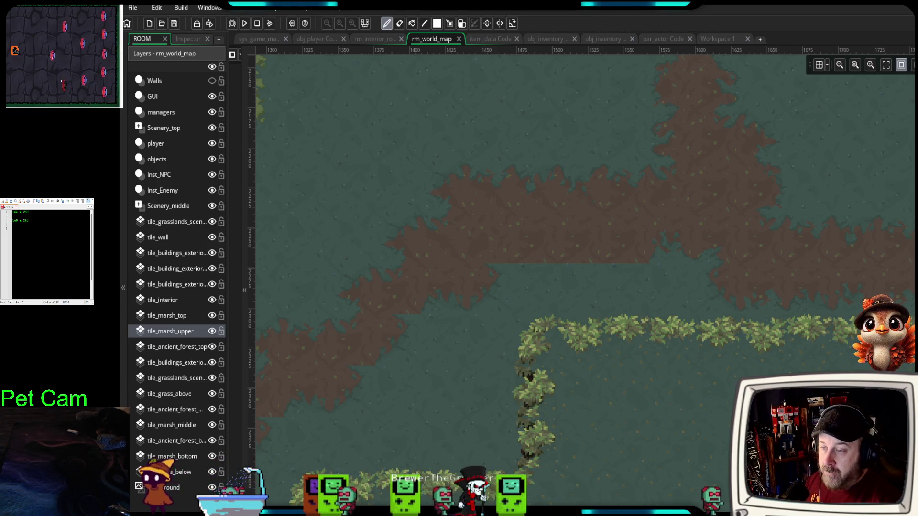
key(F12)
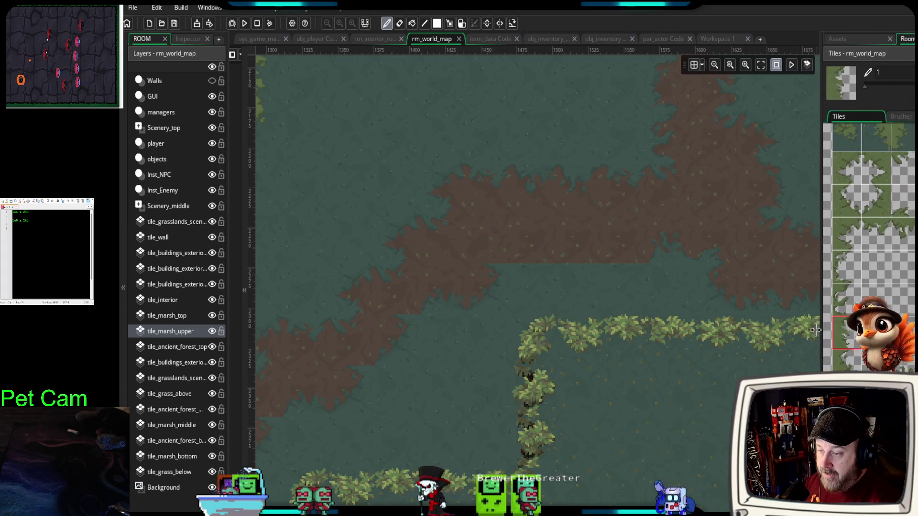
- Erase a section of the reed border on tile_marsh_upper
scroll(823, 348, down, 5)
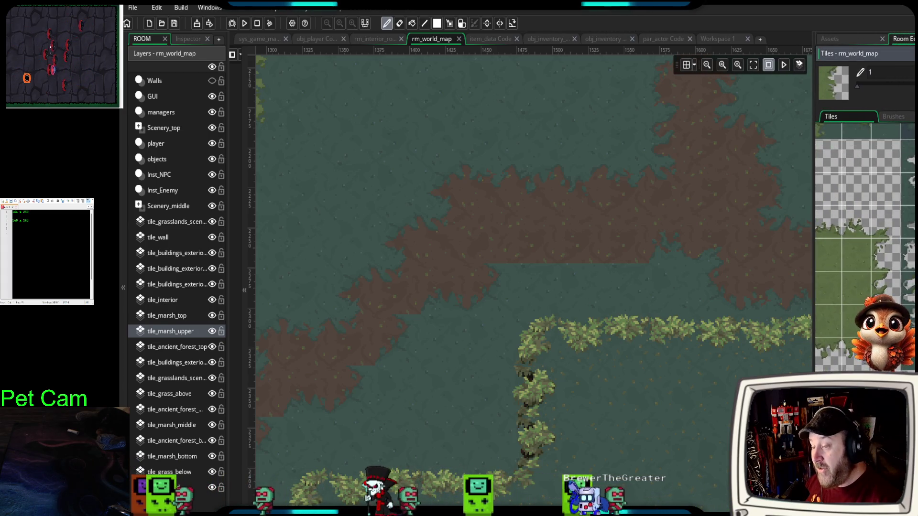
drag(815, 348, 854, 348)
scroll(884, 234, right, 2)
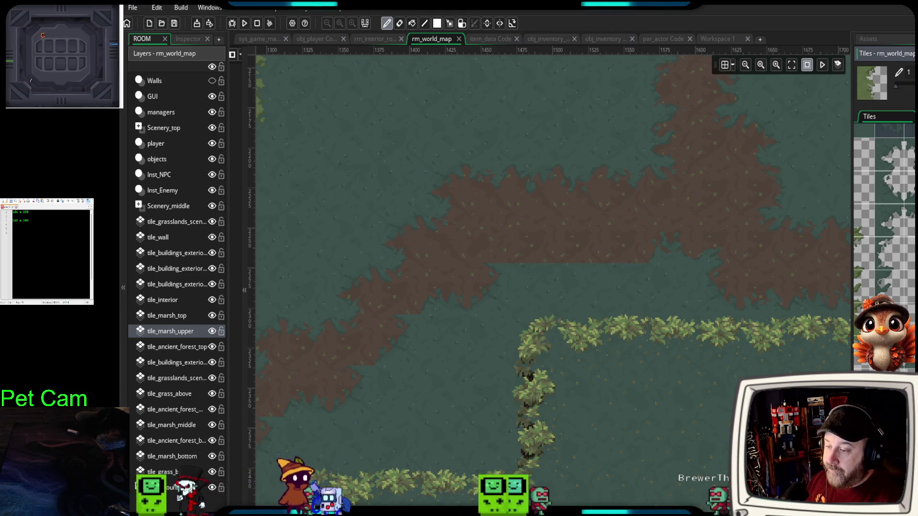
right_click(535, 392)
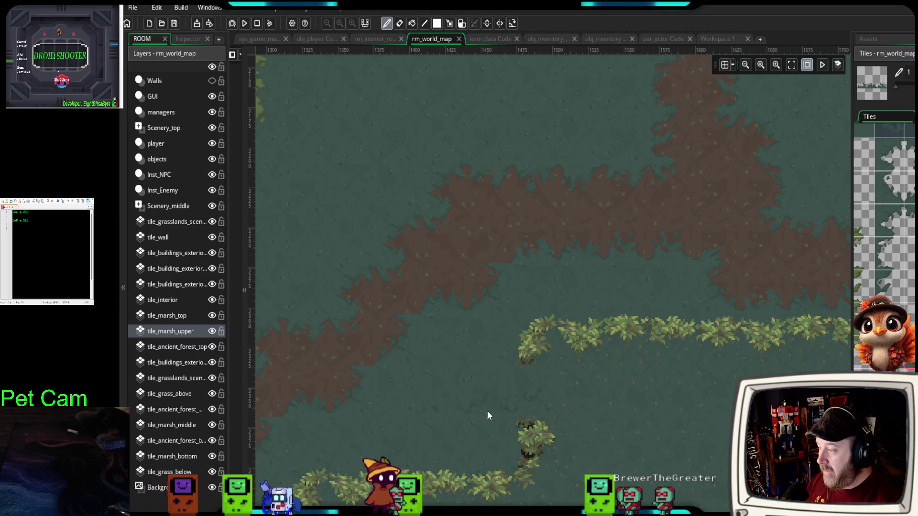
key(ctrl+z)
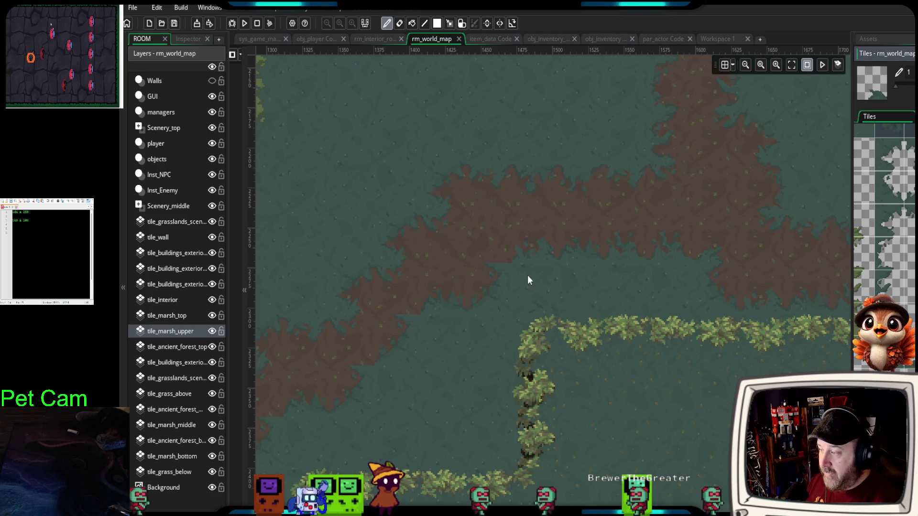
right_click(532, 400)
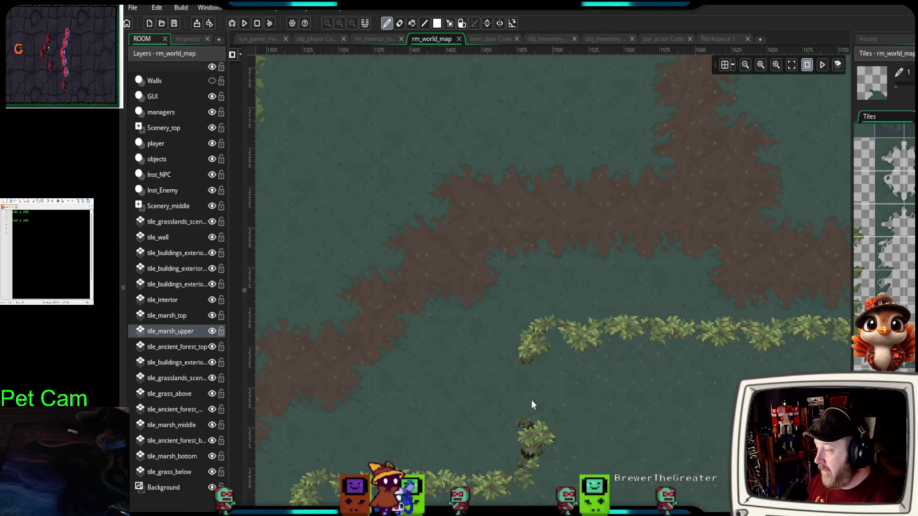
- Bring the island and marsh pools into view and widen the tile palette panel
scroll(530, 400, down, 4)
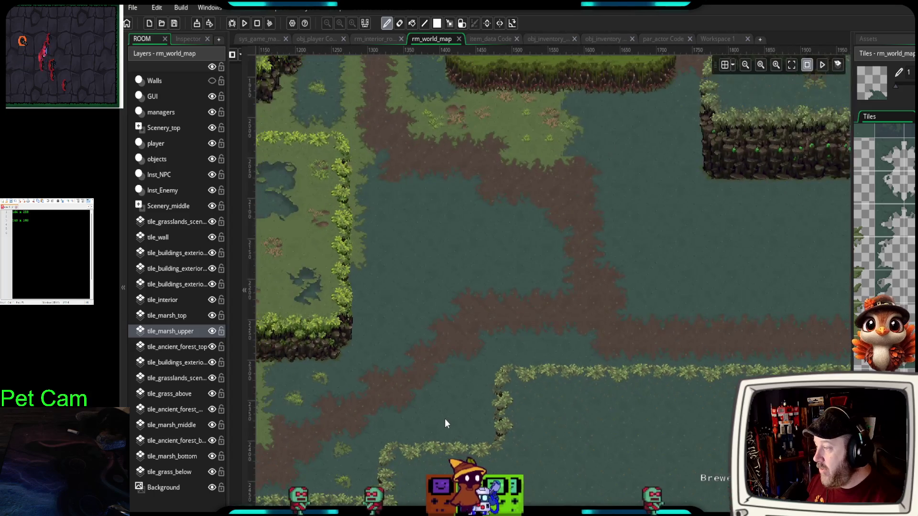
drag(590, 394, 718, 357)
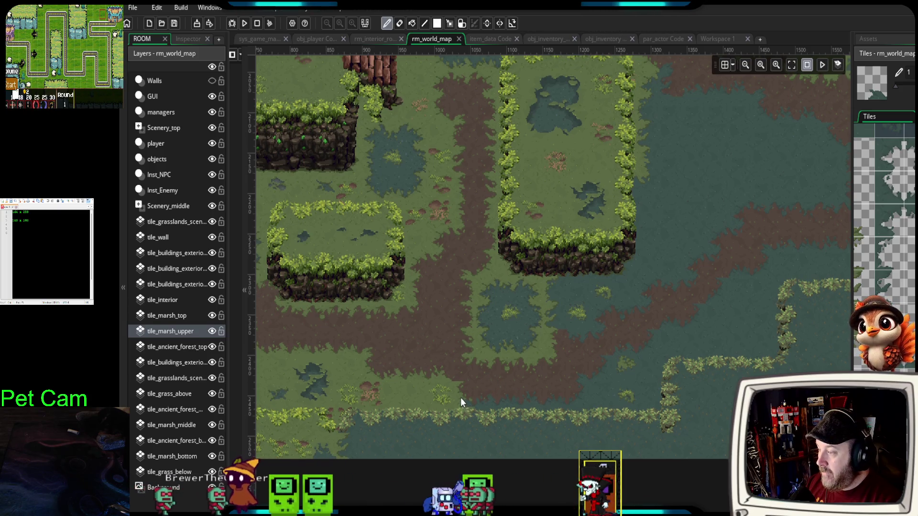
drag(460, 398, 471, 372)
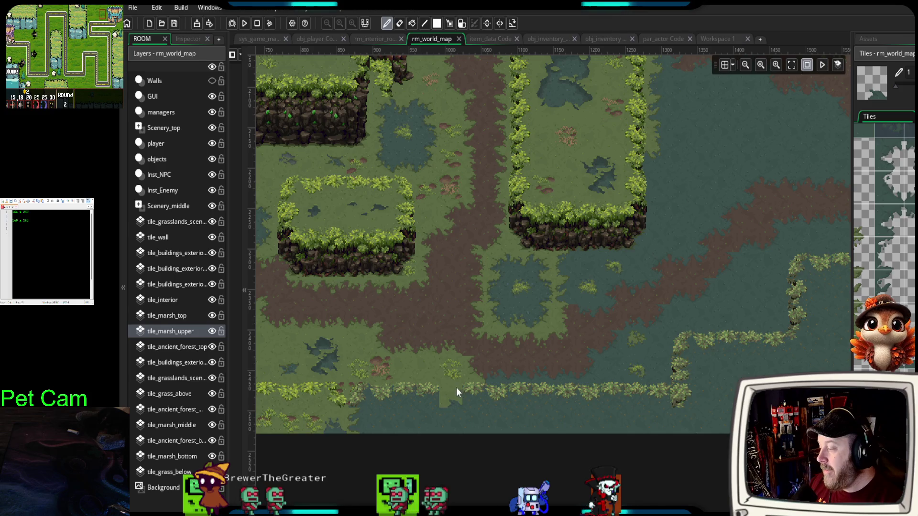
scroll(490, 375, up, 2)
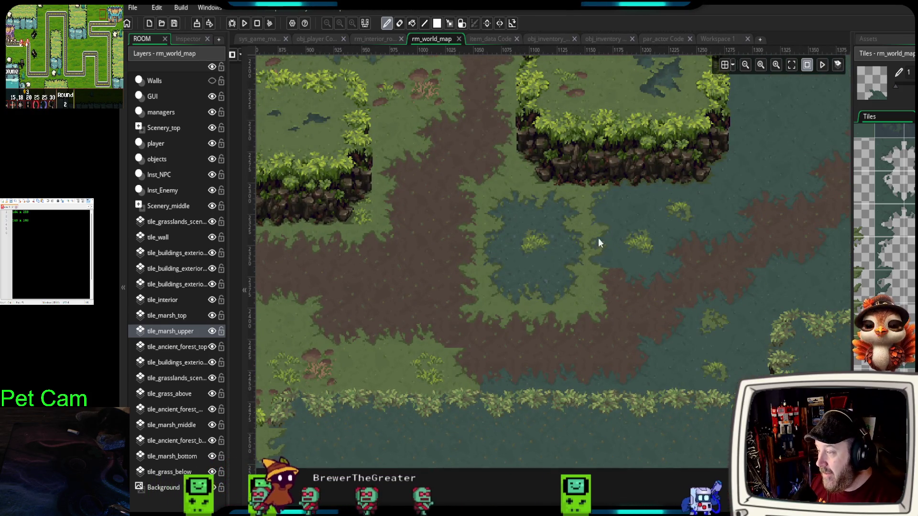
drag(551, 310, 659, 243)
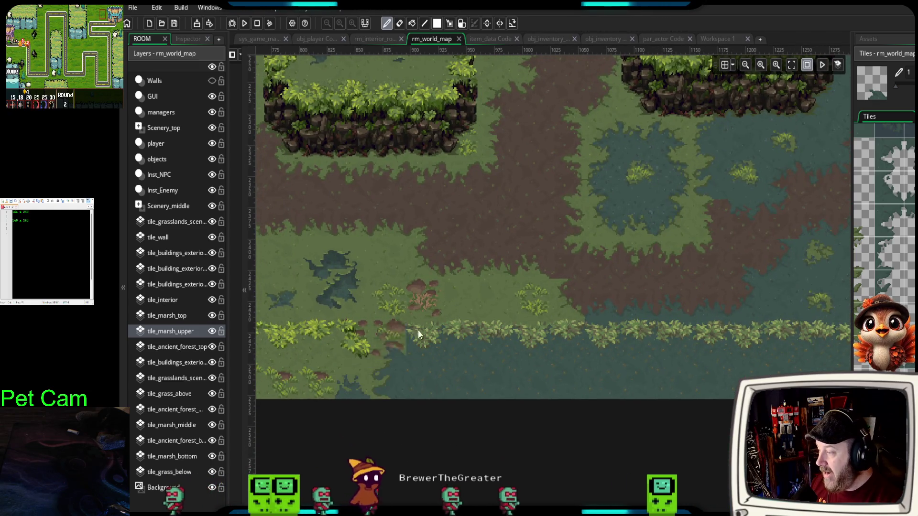
scroll(583, 274, down, 1)
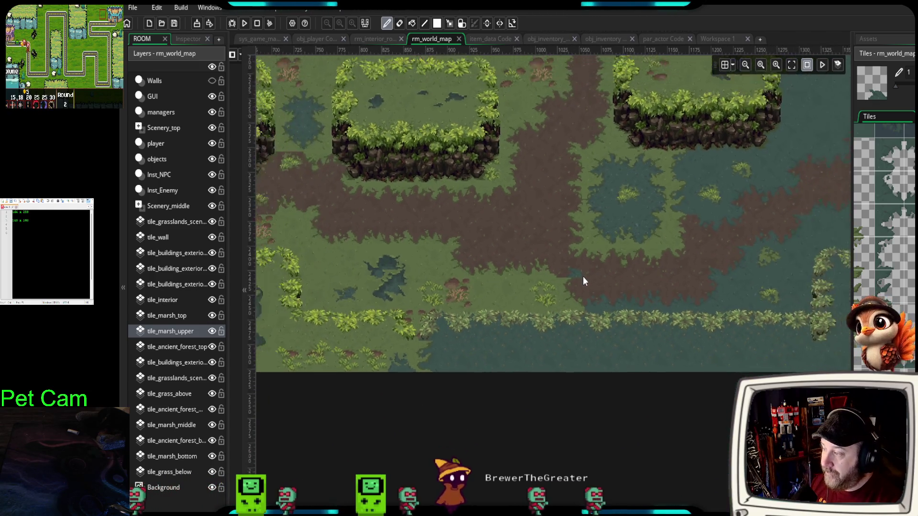
scroll(603, 288, down, 1)
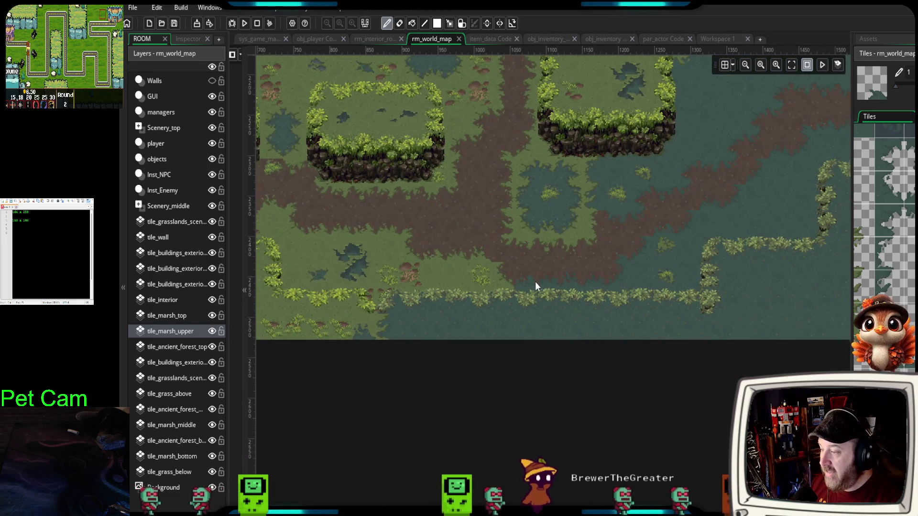
scroll(535, 282, up, 1)
drag(853, 215, 708, 216)
scroll(838, 337, down, 8)
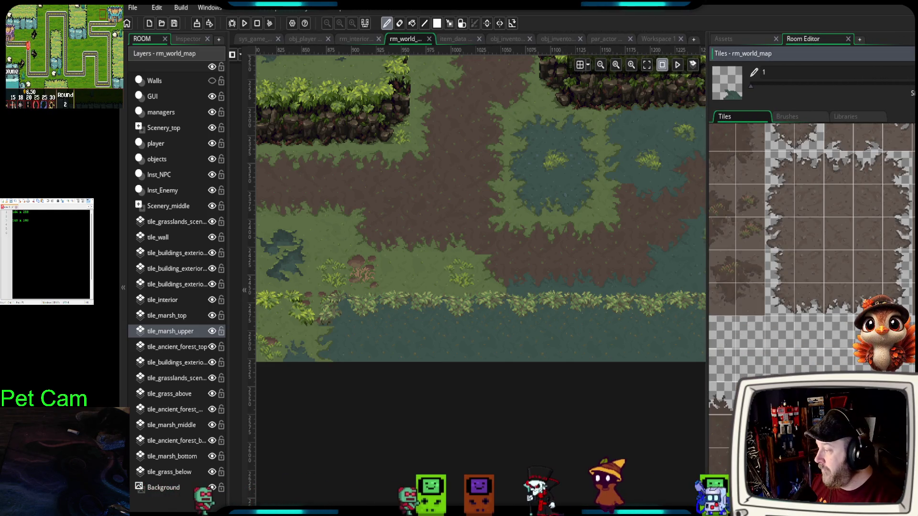
- On tile_marsh_middle, pick a teal marsh tile with plant sprigs from the palette
click(177, 426)
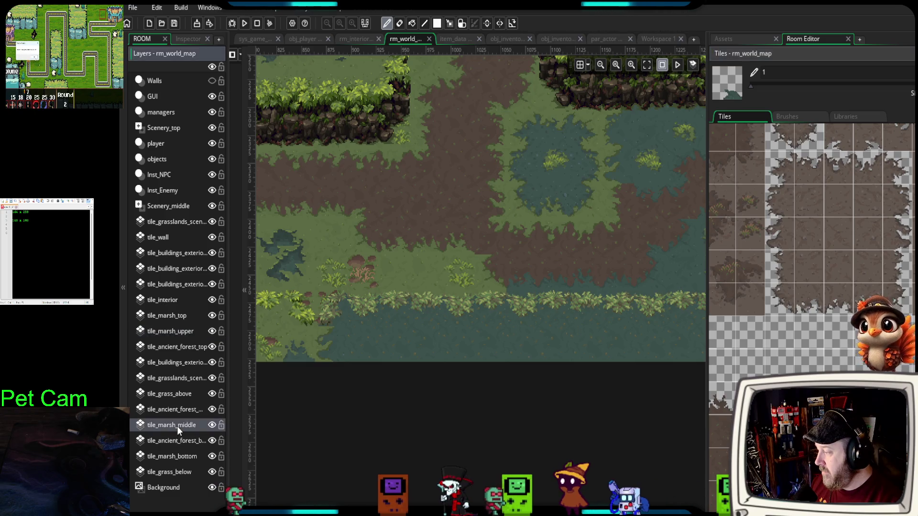
scroll(799, 313, down, 10)
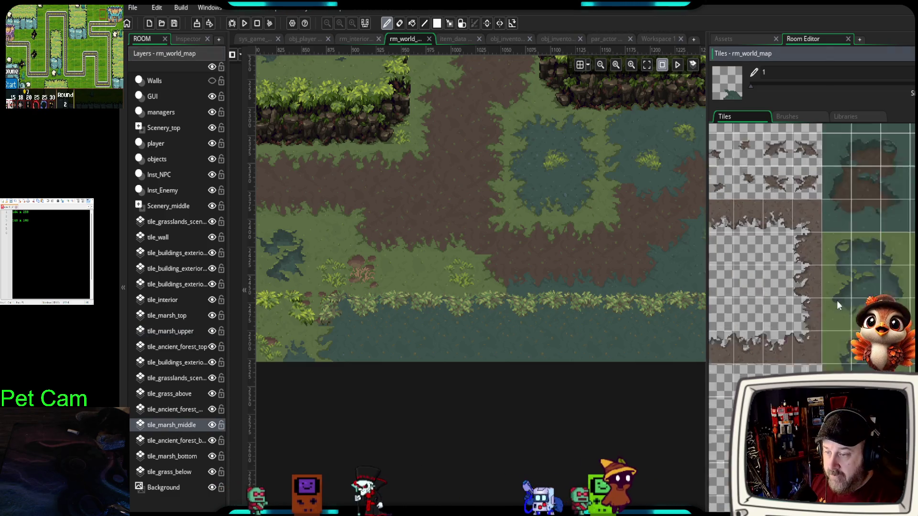
scroll(835, 303, up, 5)
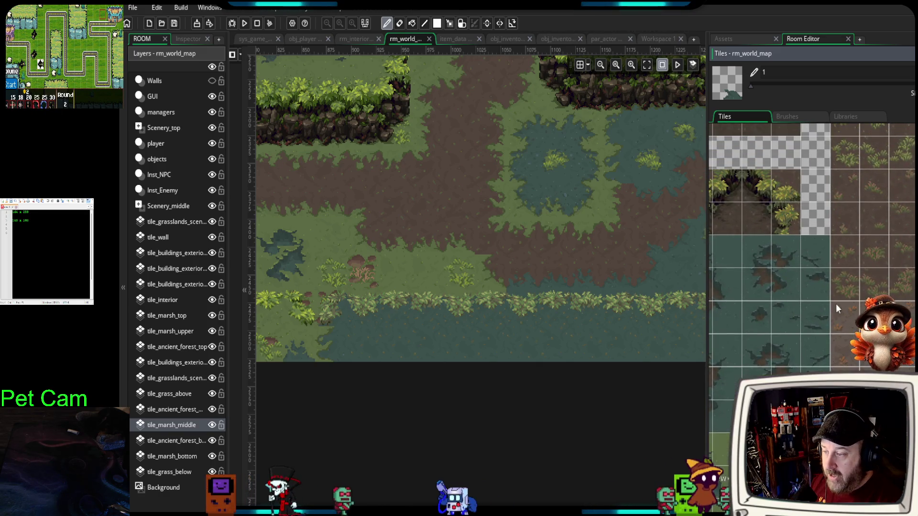
scroll(835, 303, down, 5)
scroll(812, 287, up, 5)
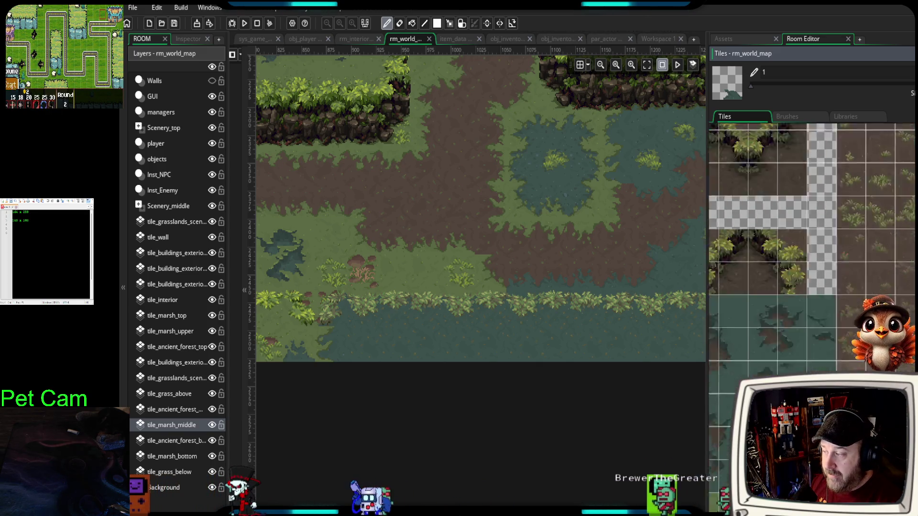
scroll(855, 276, down, 3)
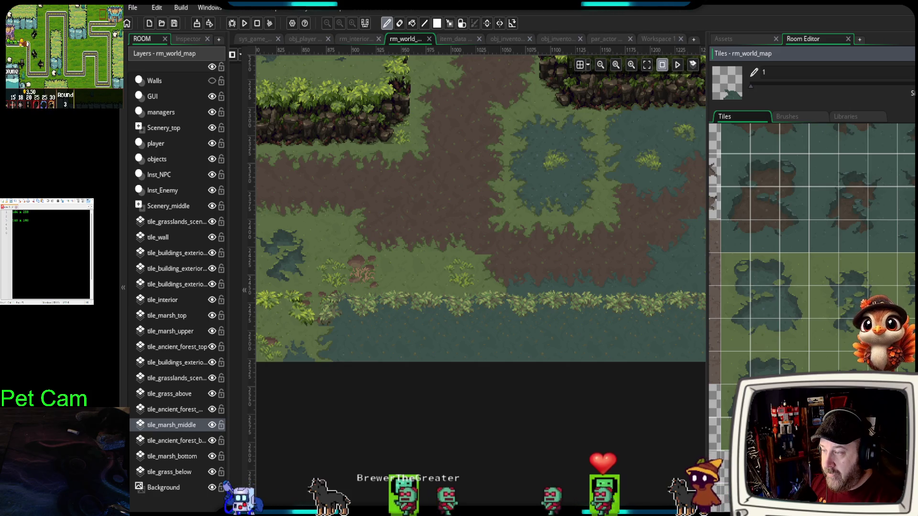
scroll(902, 285, down, 2)
scroll(813, 250, down, 5)
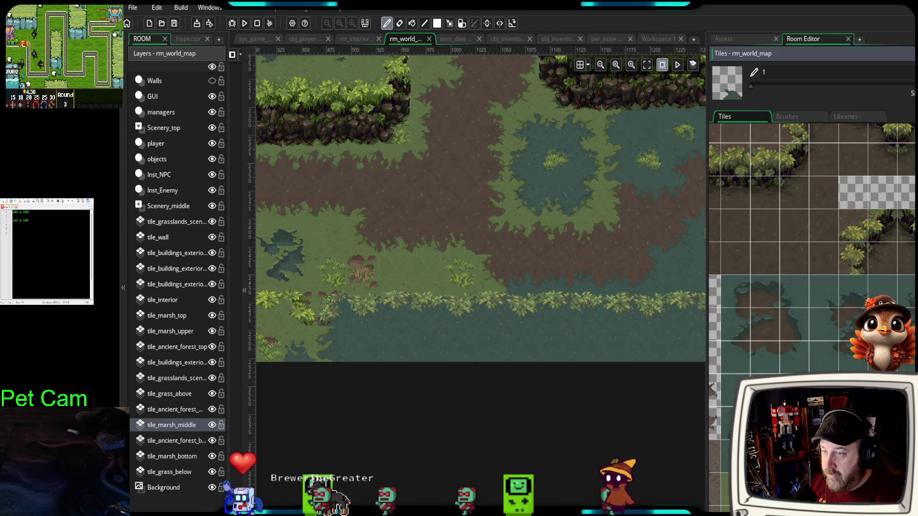
scroll(812, 249, down, 6)
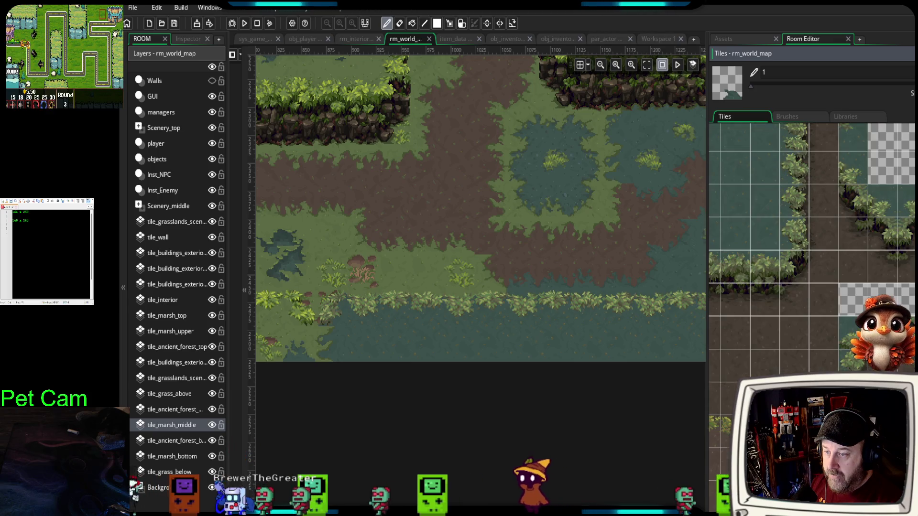
scroll(813, 249, down, 5)
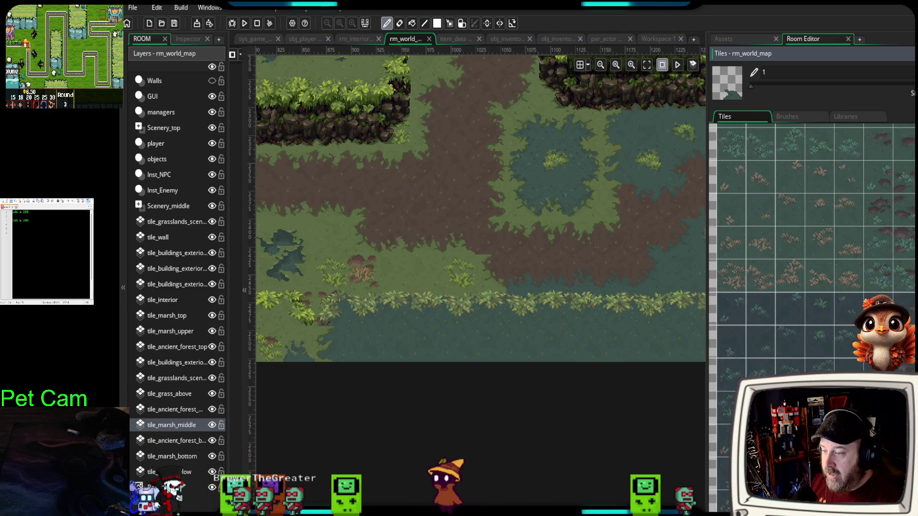
click(820, 371)
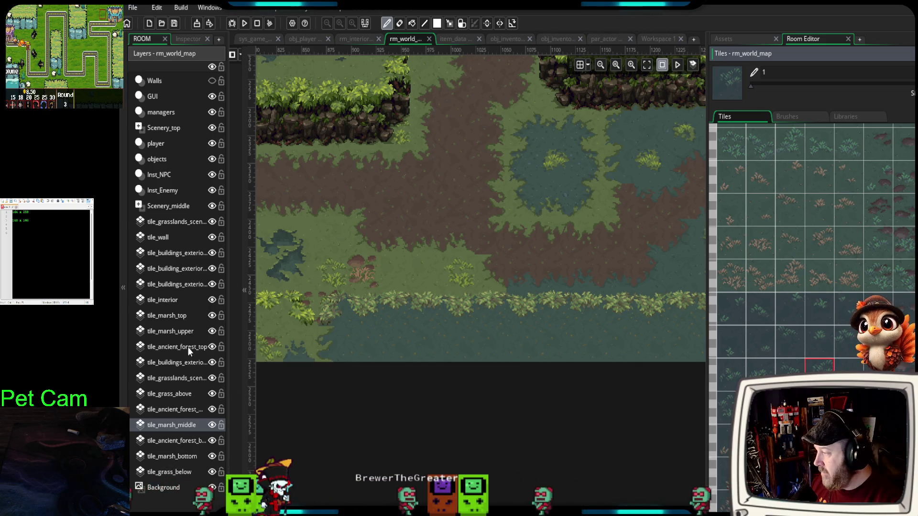
- Switch to tile_marsh_upper and choose a different marsh sprig tile as the brush
click(172, 331)
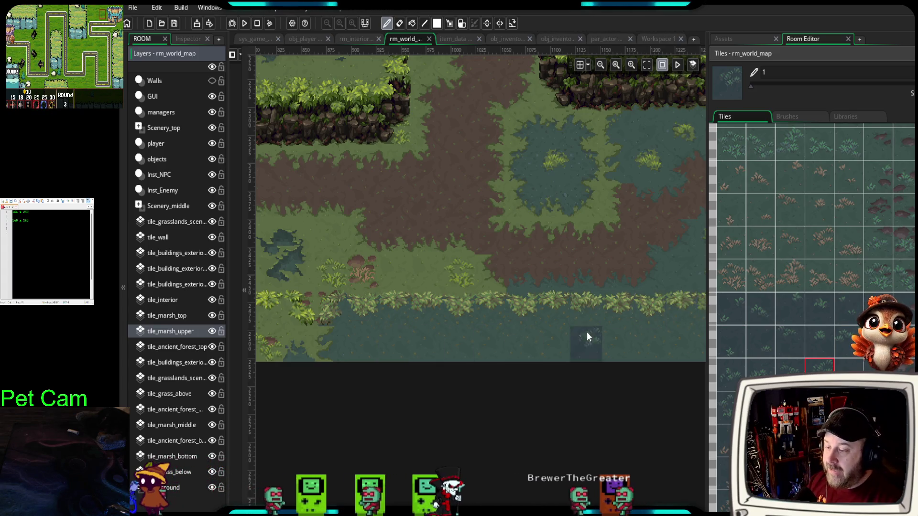
scroll(853, 258, up, 1)
click(853, 259)
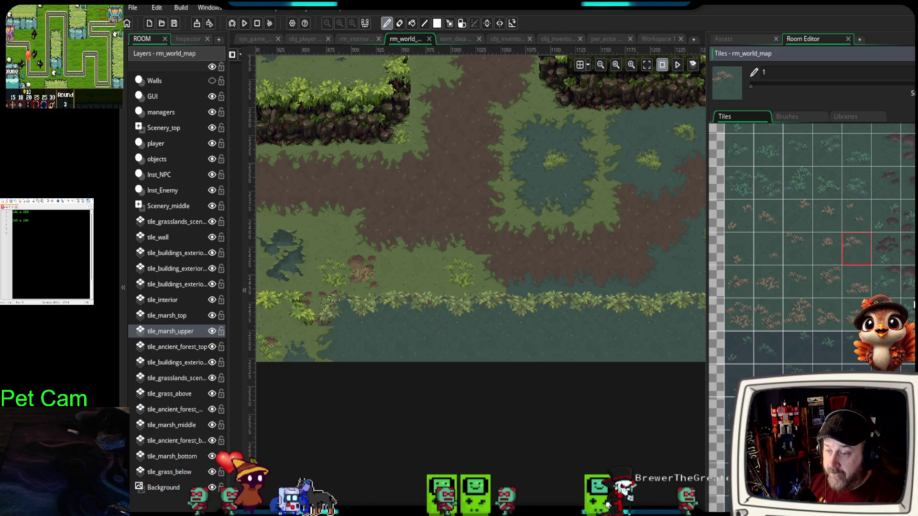
scroll(795, 286, up, 3)
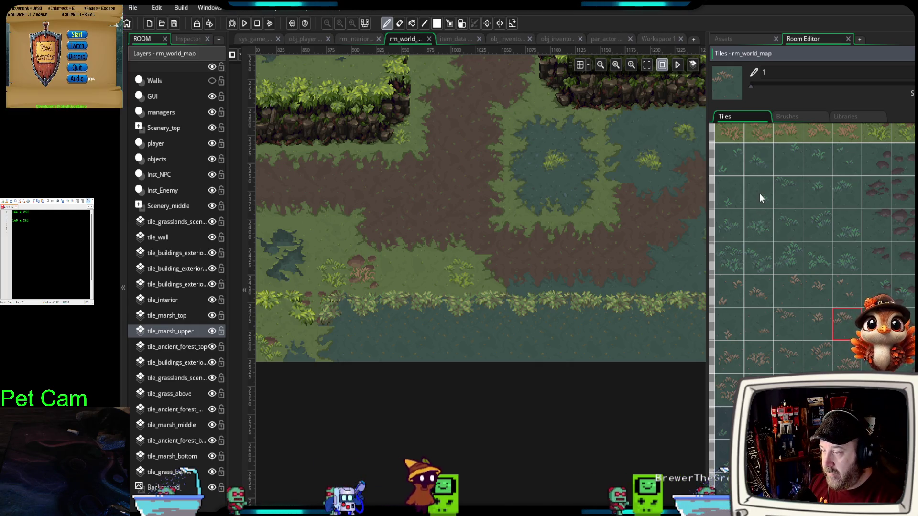
- Scatter several grass tuft tiles into the marsh water
click(760, 249)
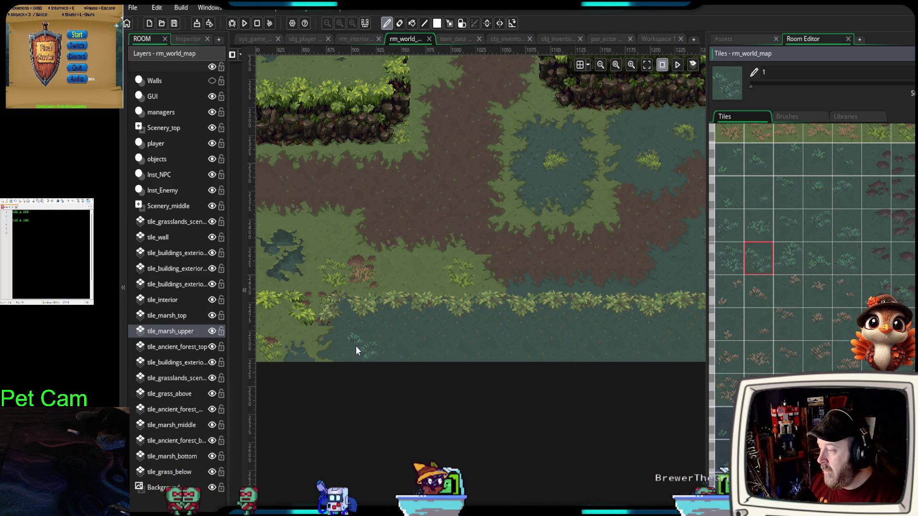
click(823, 259)
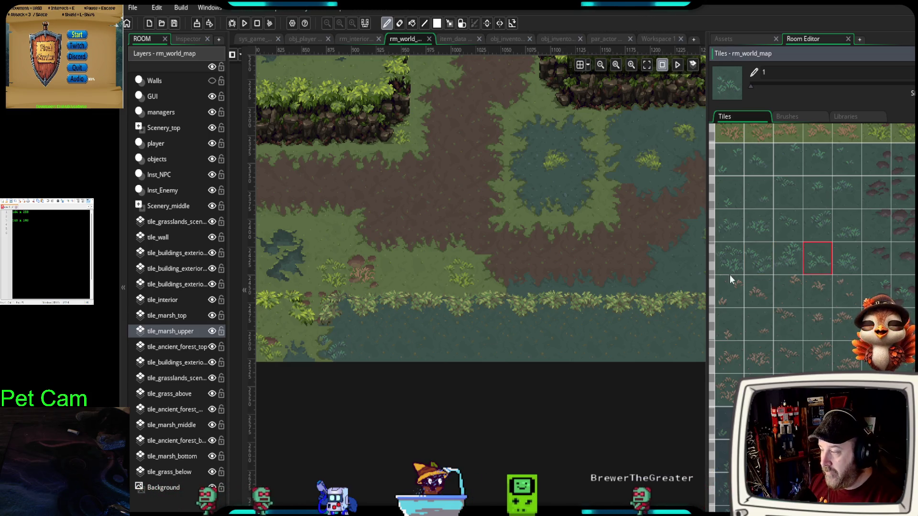
click(402, 325)
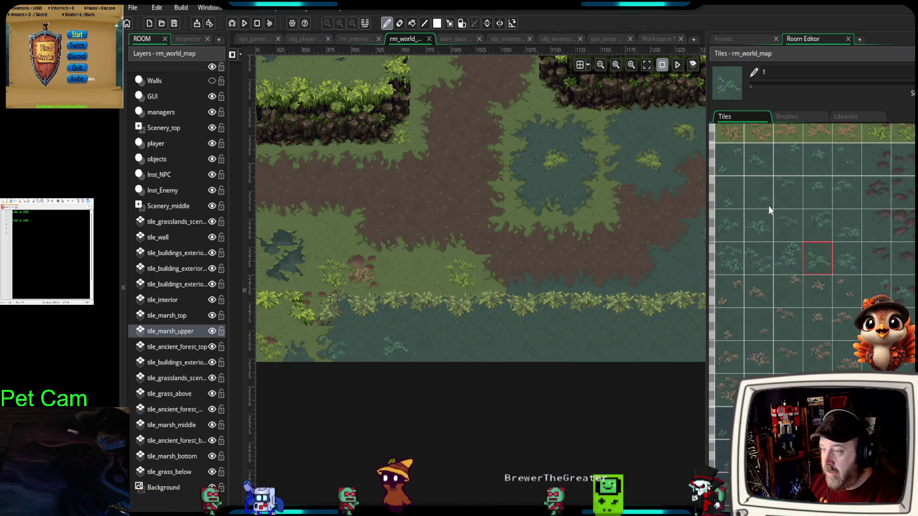
click(787, 194)
click(492, 338)
click(845, 262)
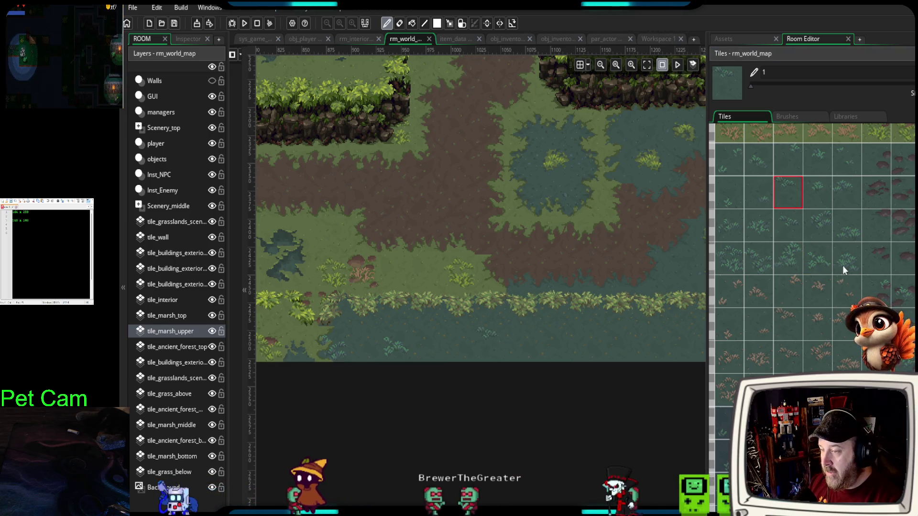
- Scatter brown grass tufts and a teal tuft across the marsh water
click(823, 356)
click(558, 341)
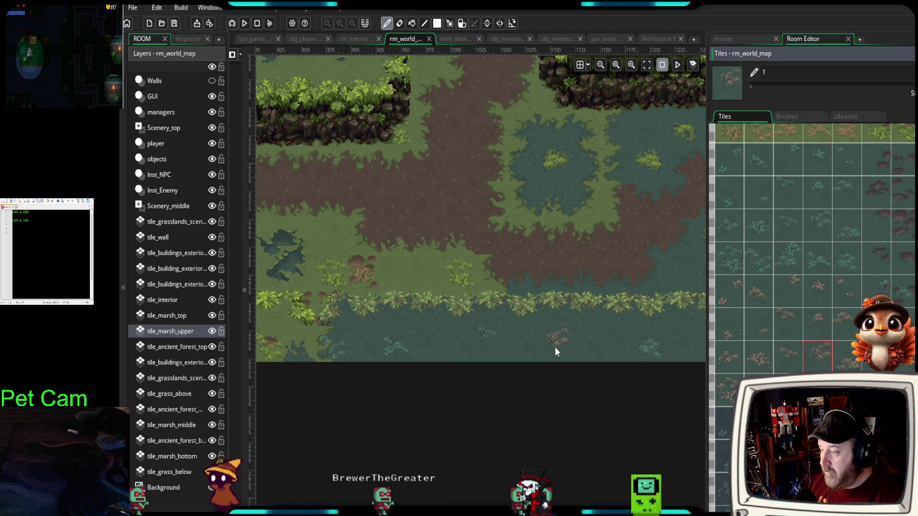
click(459, 341)
key(ctrl+z)
click(429, 348)
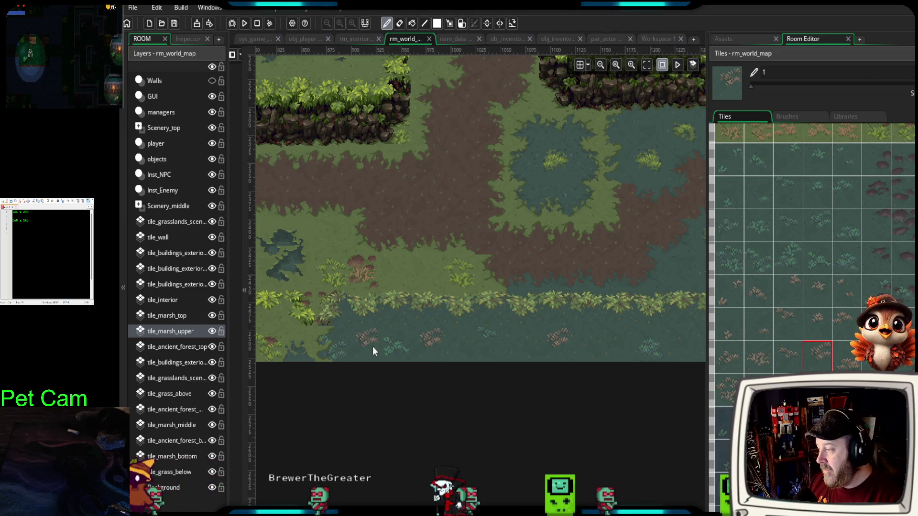
click(628, 346)
scroll(627, 346, right, 5)
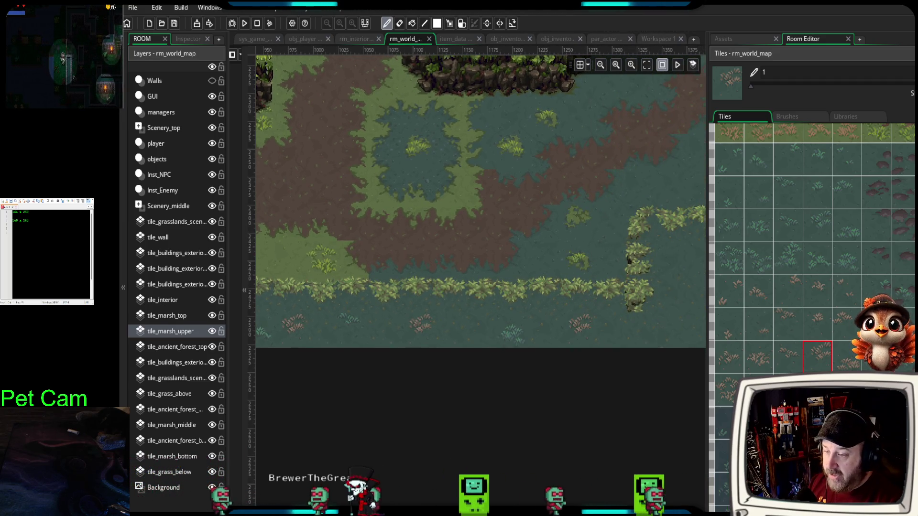
click(488, 345)
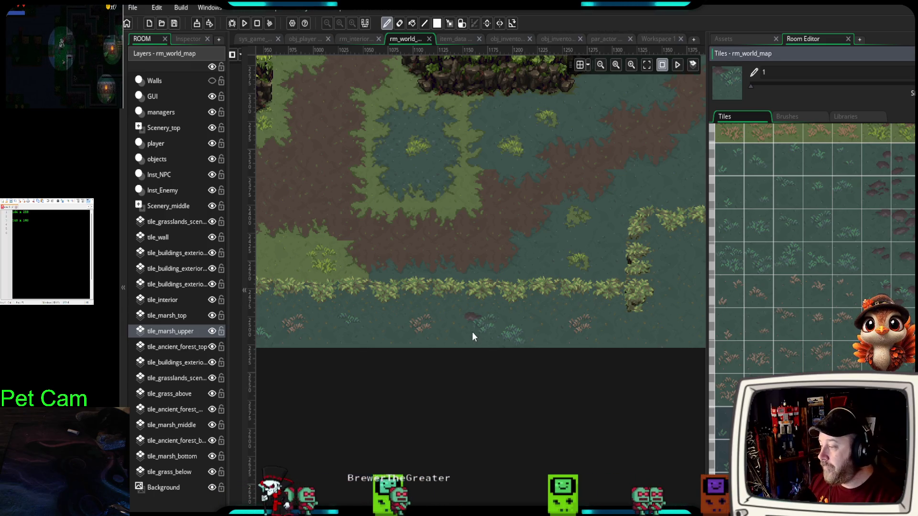
right_click(601, 319)
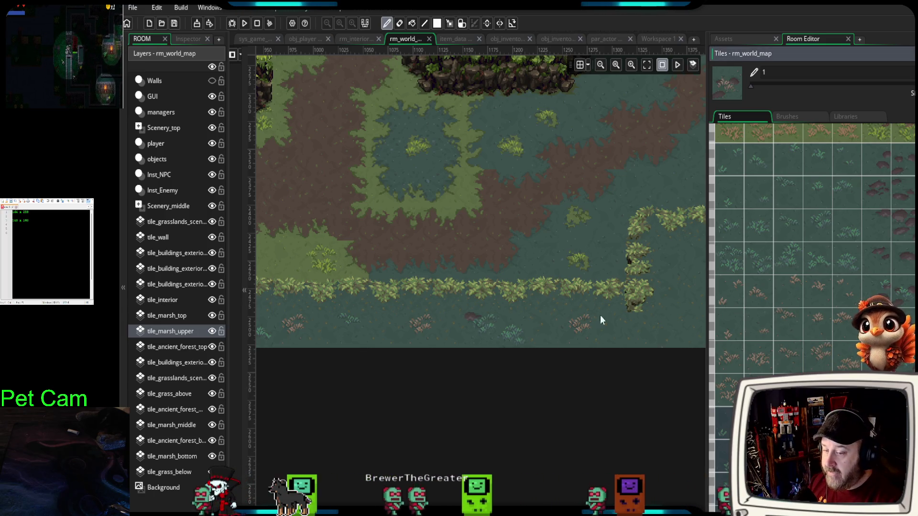
- Paint a rocky marsh tile at the end of the grass strip
scroll(448, 331, left, 1)
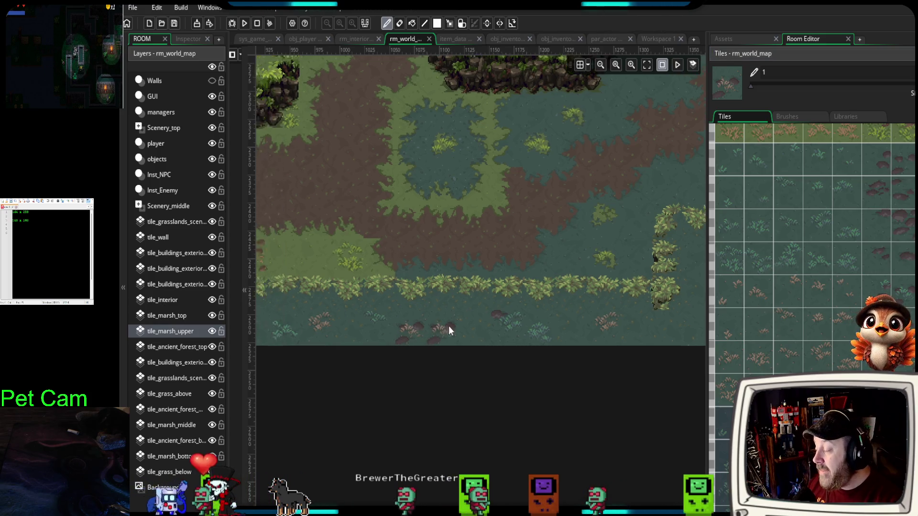
scroll(468, 325, left, 1)
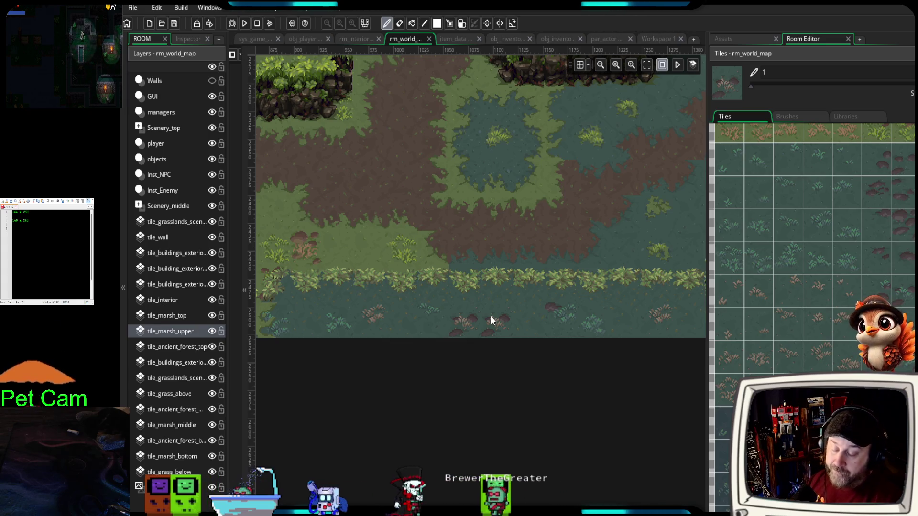
scroll(530, 330, right, 2)
scroll(529, 333, right, 5)
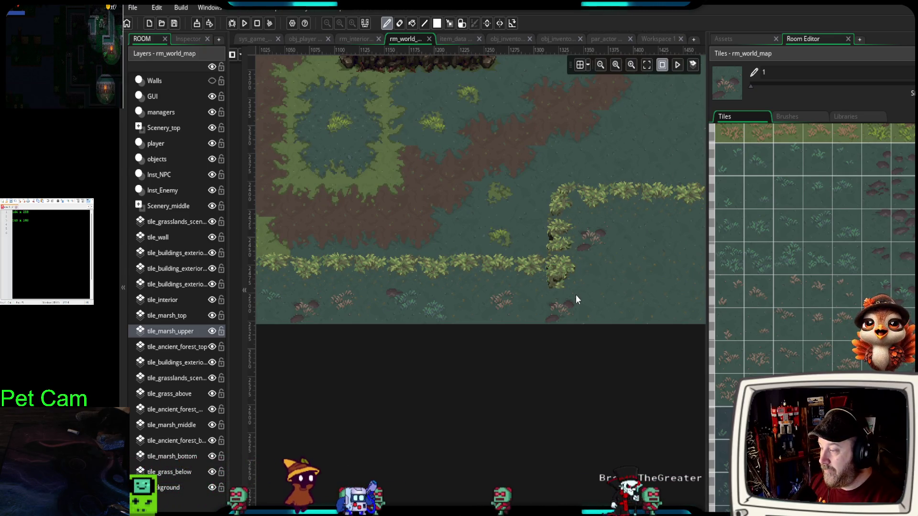
click(523, 265)
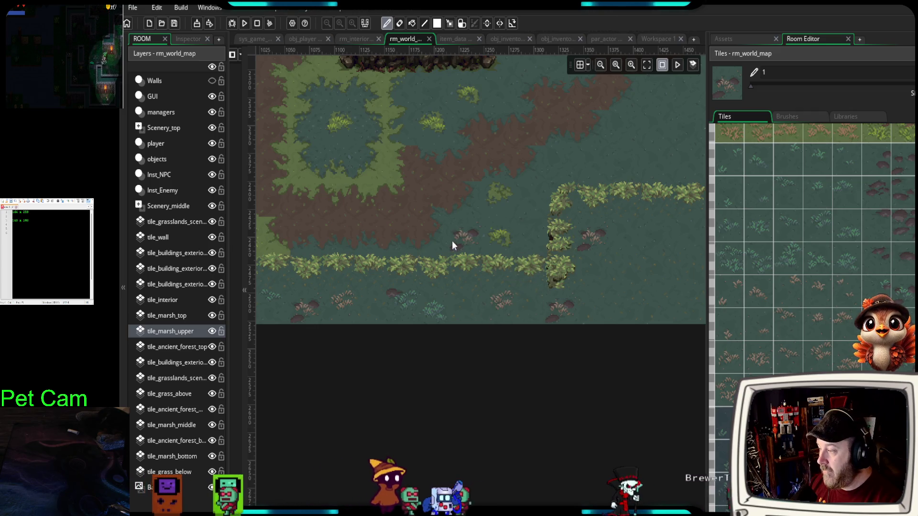
- Fill the gap in the vertical grass border further right
scroll(493, 287, up, 3)
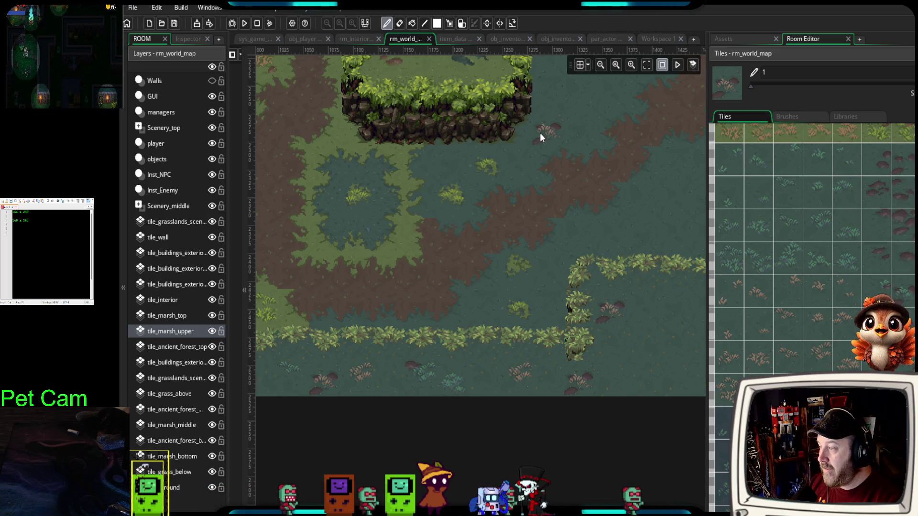
drag(577, 221, 406, 258)
scroll(494, 318, down, 4)
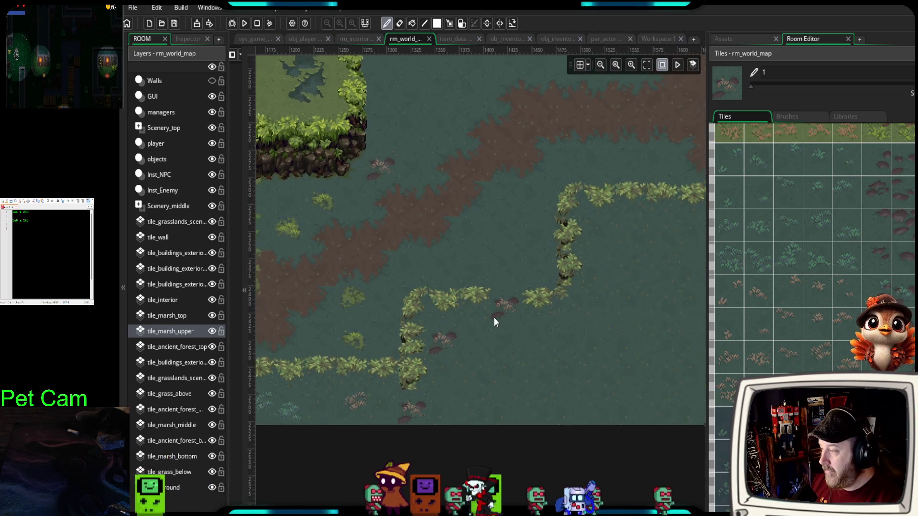
scroll(472, 245, up, 2)
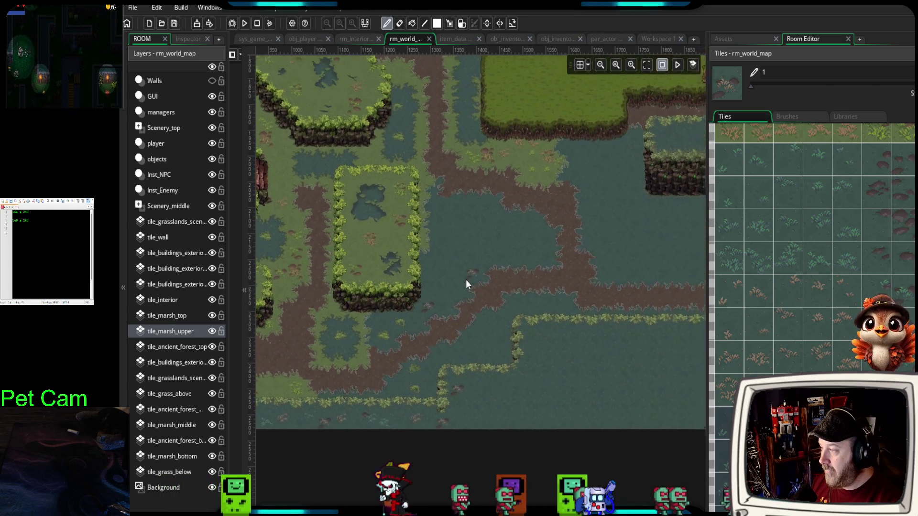
scroll(452, 287, up, 3)
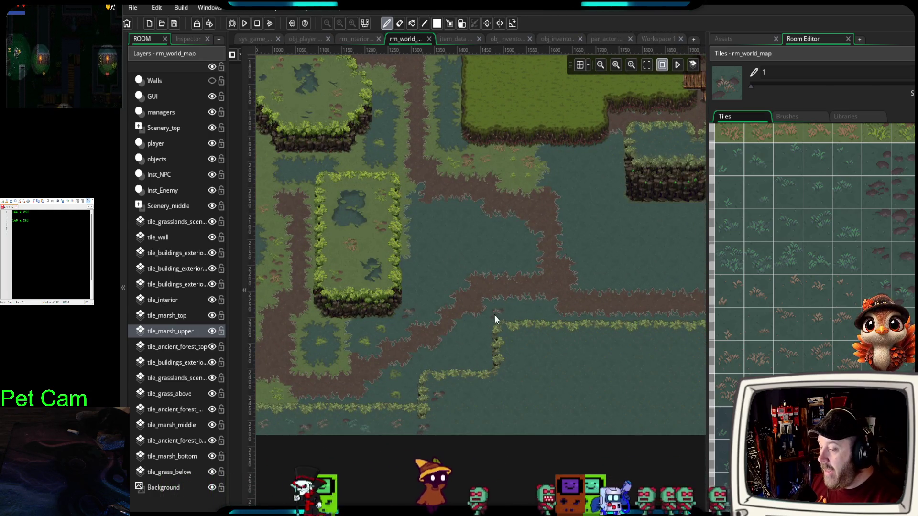
click(492, 349)
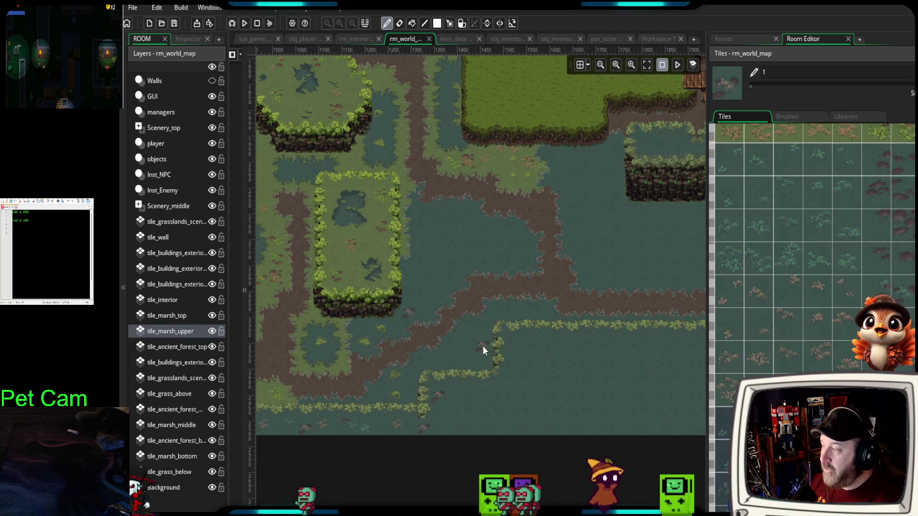
scroll(481, 346, down, 5)
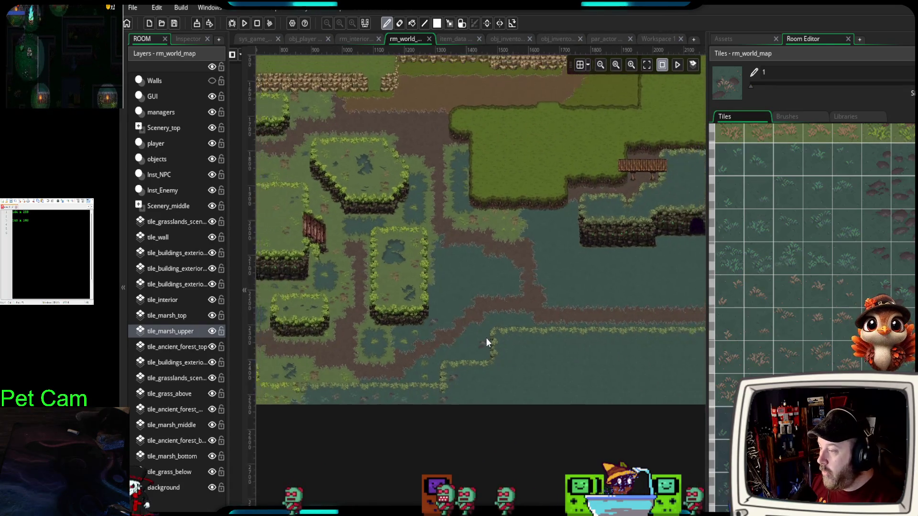
- Zoom out over the whole map and paint grass over the path near the pond
scroll(488, 336, down, 3)
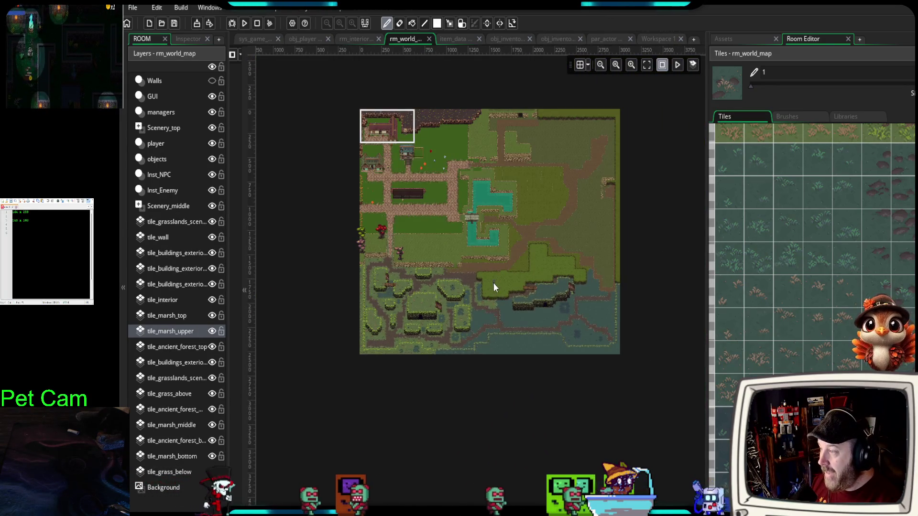
scroll(483, 315, up, 3)
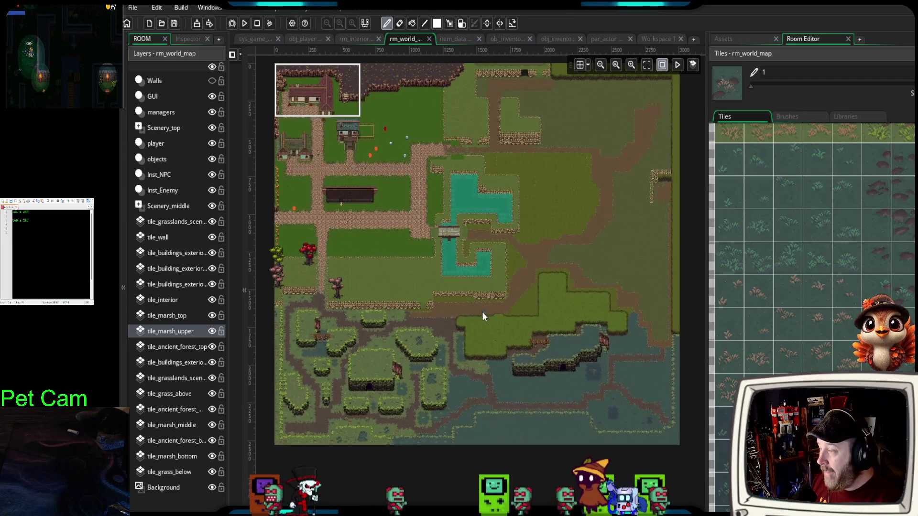
scroll(483, 312, down, 2)
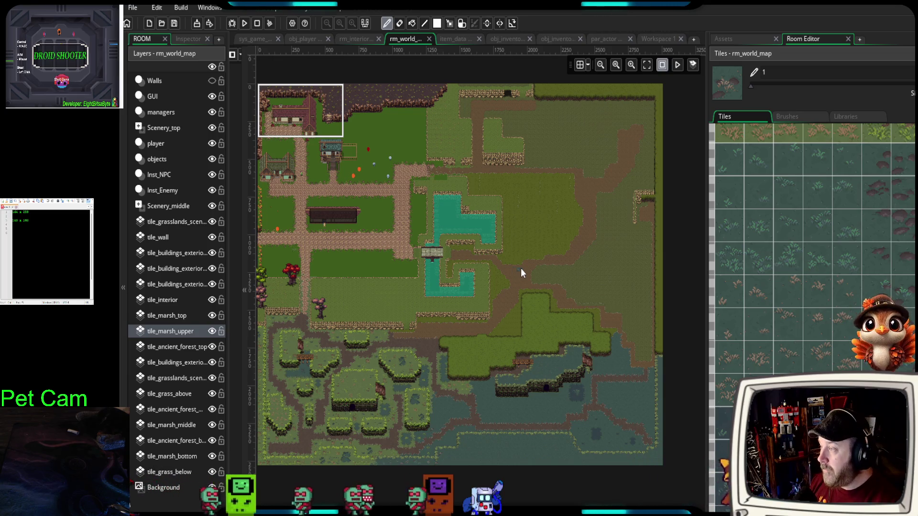
drag(510, 278, 487, 291)
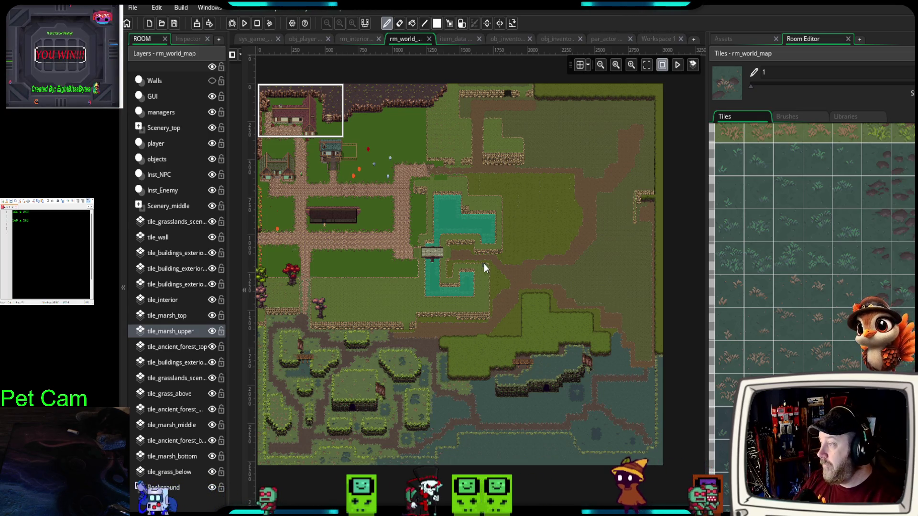
- View the tavern in rm_interior_rooms, resize the right dock, then return to rm_world_map
click(361, 37)
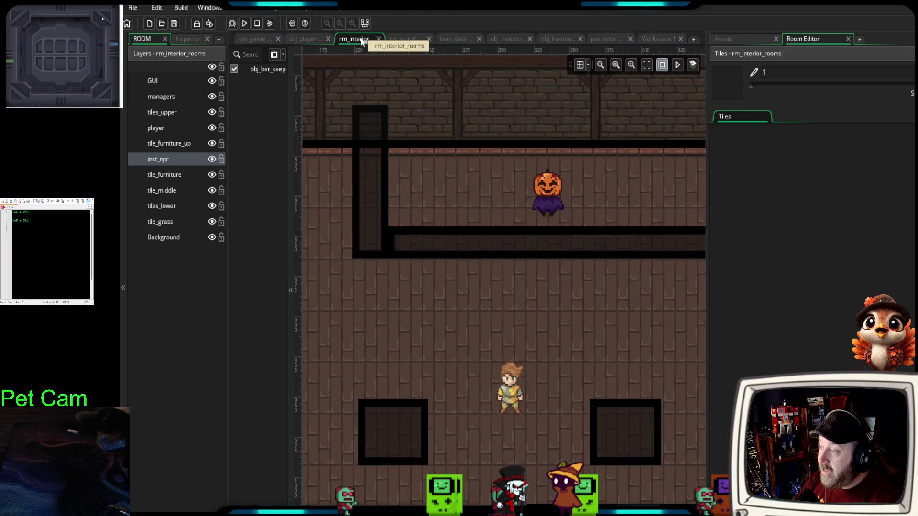
scroll(571, 267, down, 5)
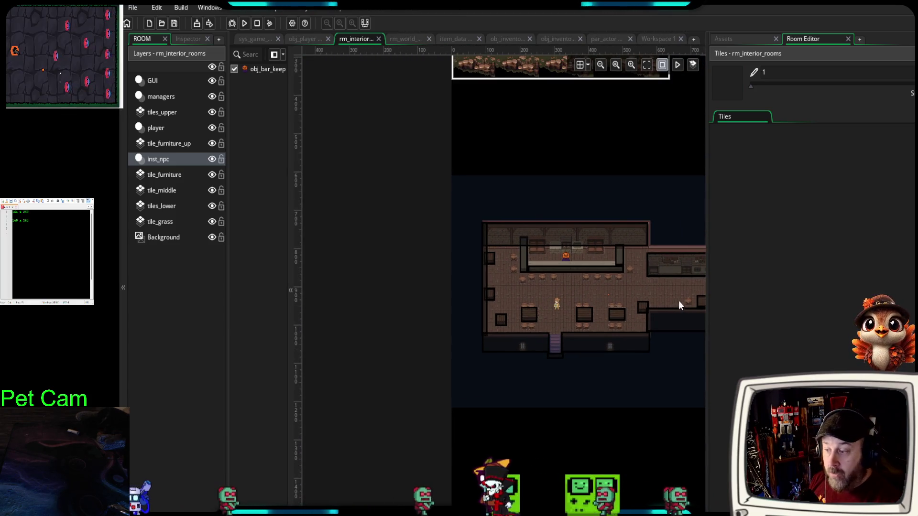
click(707, 291)
scroll(555, 289, down, 6)
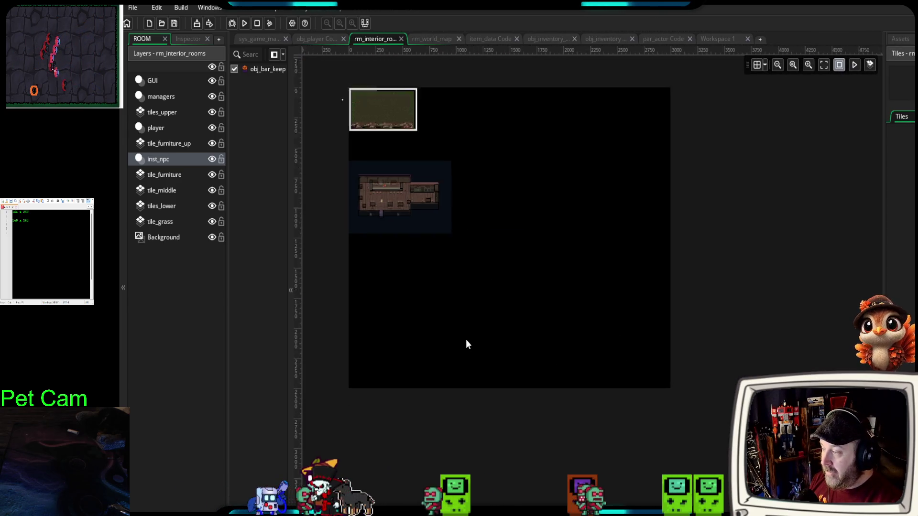
scroll(346, 289, up, 2)
scroll(397, 289, up, 1)
scroll(386, 291, up, 1)
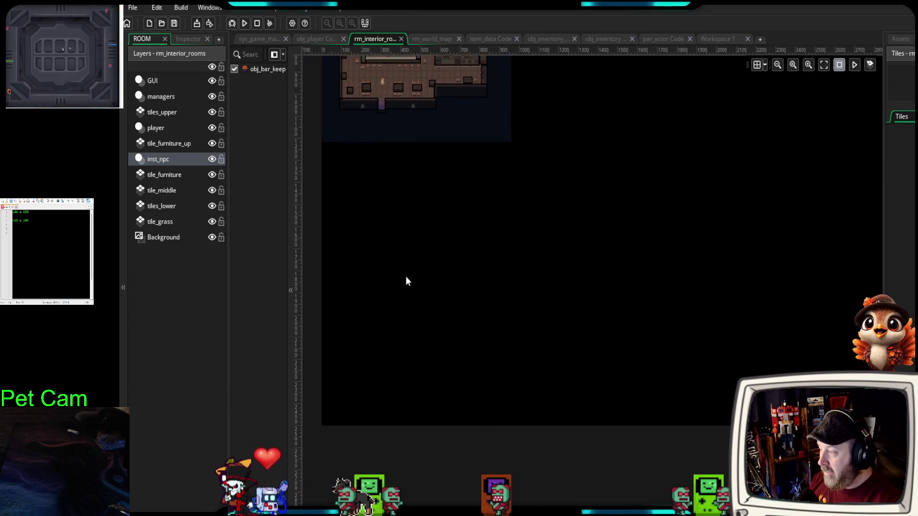
scroll(373, 230, up, 1)
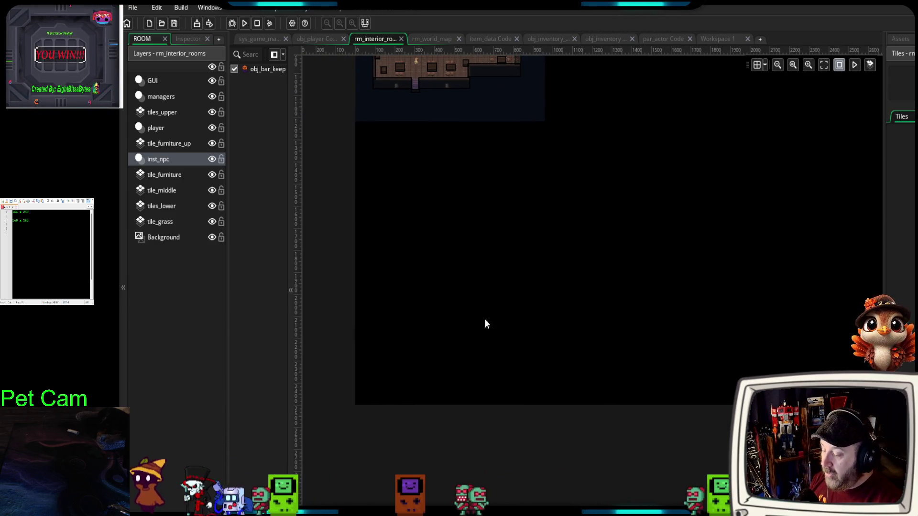
scroll(622, 335, right, 3)
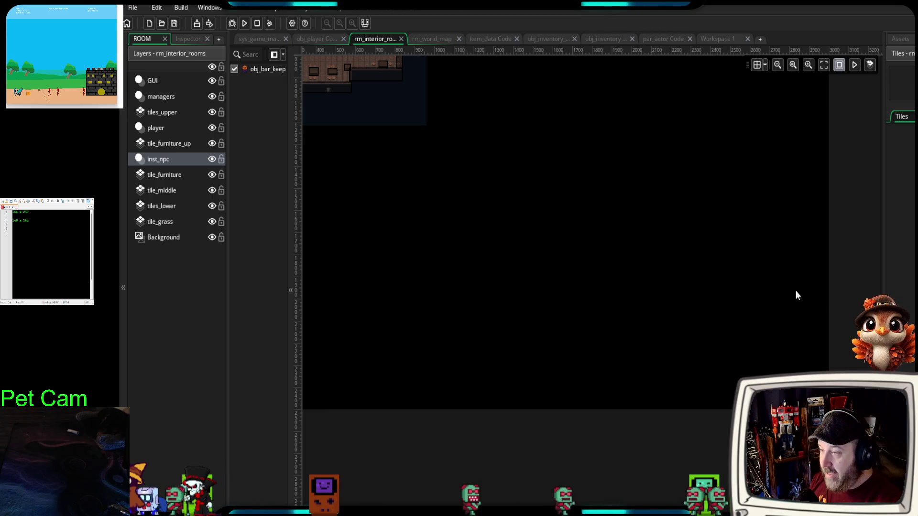
mouse_move(883, 307)
mouse_down()
mouse_move(834, 249)
mouse_move(739, 259)
mouse_up()
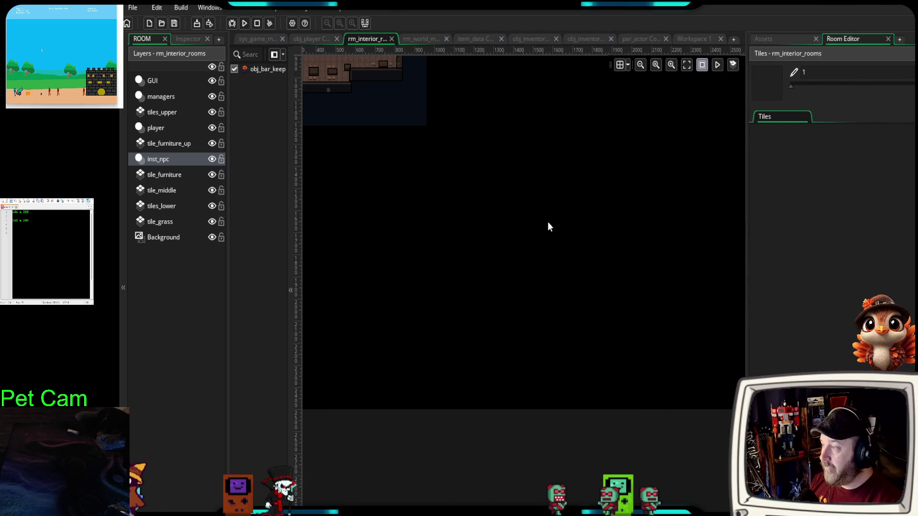
click(410, 41)
- Widen the Tiles palette dock and zoom into the marsh path in rm_world_map
scroll(526, 287, left, 3)
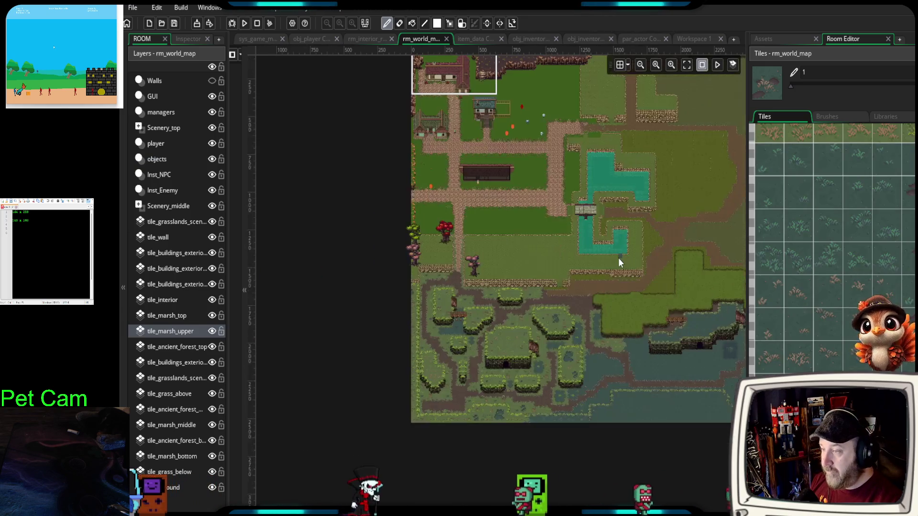
drag(747, 254, 714, 256)
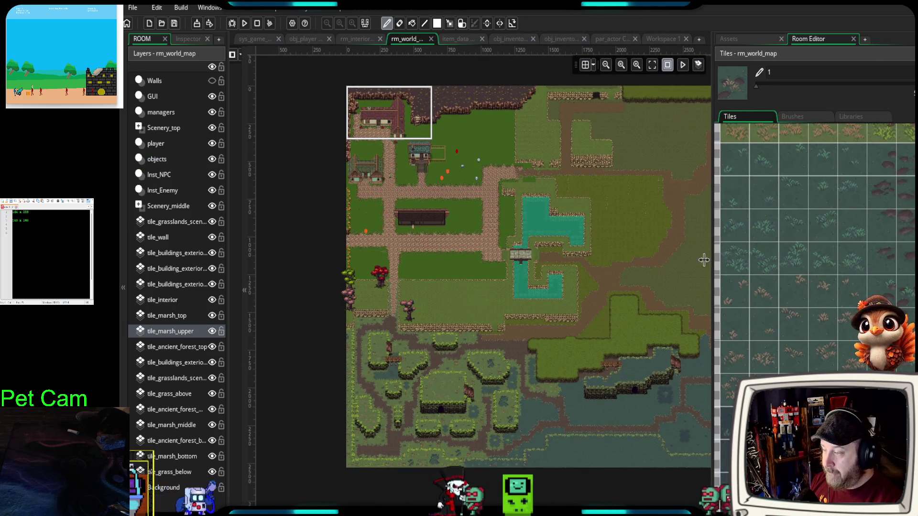
scroll(502, 355, up, 3)
scroll(517, 417, down, 2)
scroll(575, 231, up, 2)
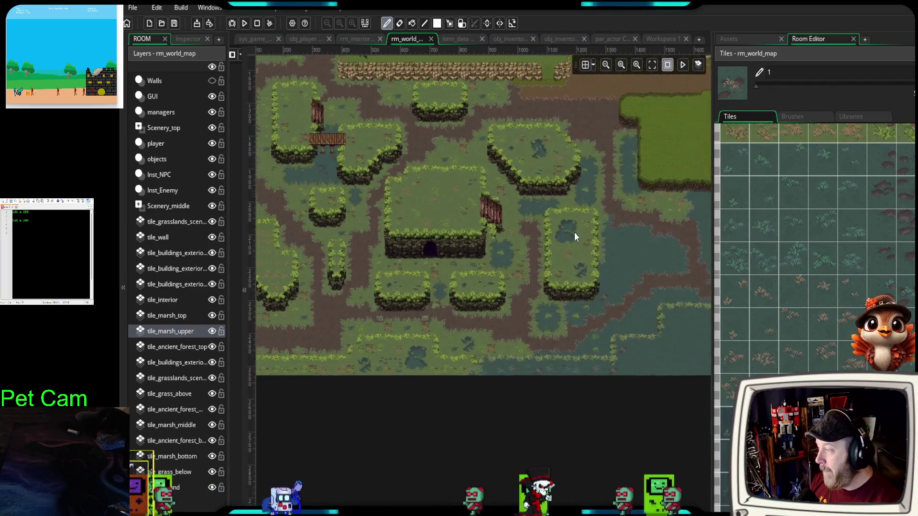
scroll(458, 275, up, 2)
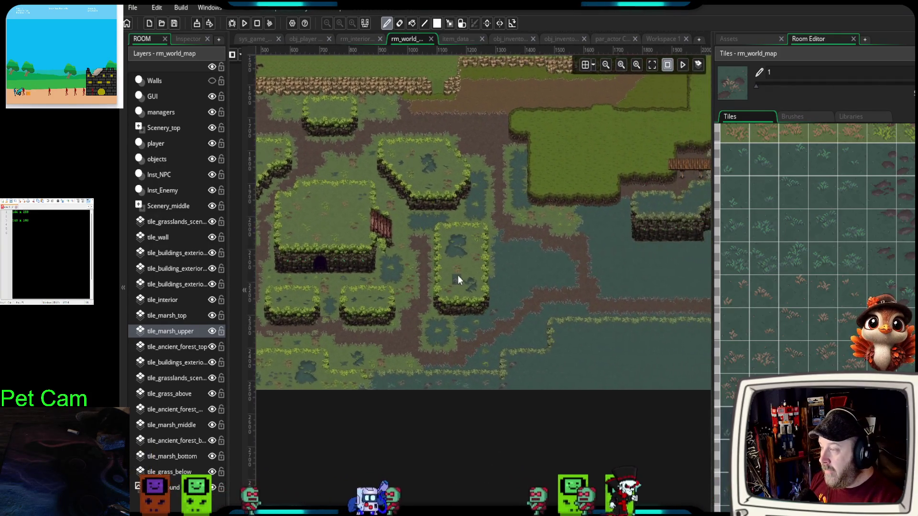
scroll(501, 279, up, 2)
scroll(514, 304, up, 2)
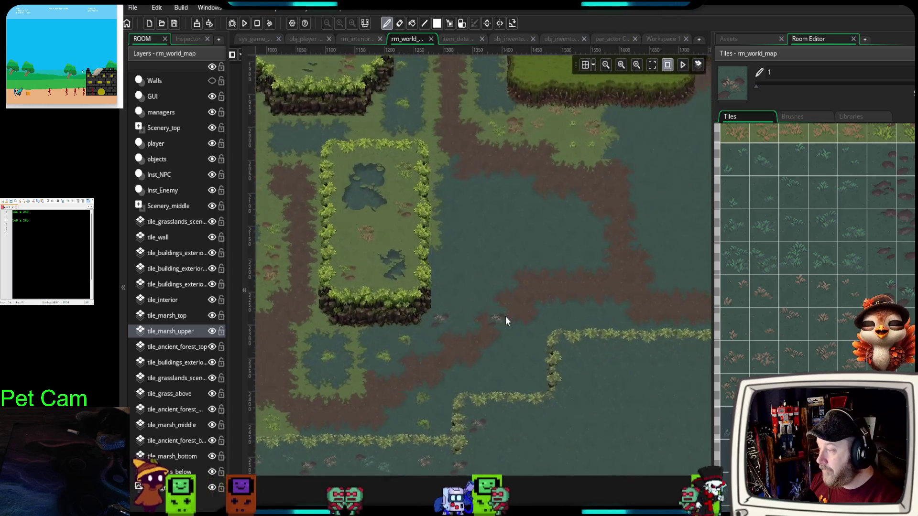
scroll(506, 318, up, 2)
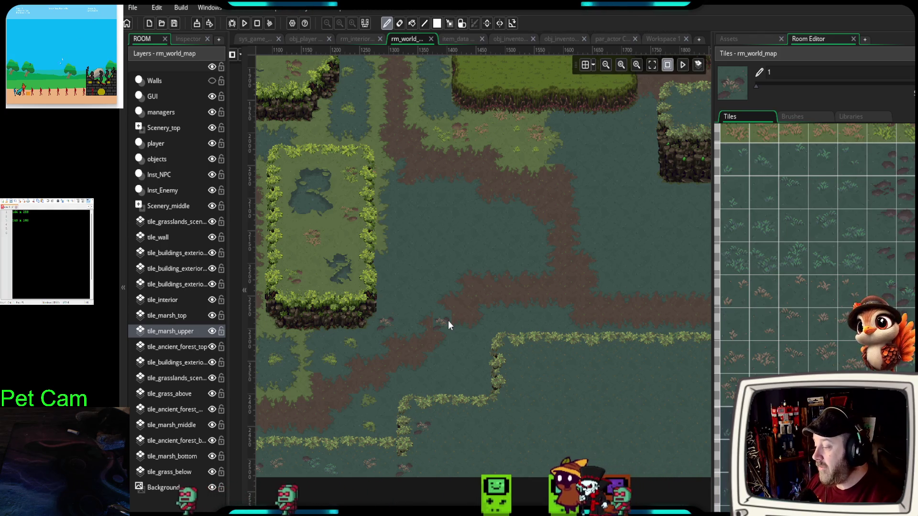
- Erase the small rock decoration tile from the marsh path, then fine-tune the palette width
click(449, 321)
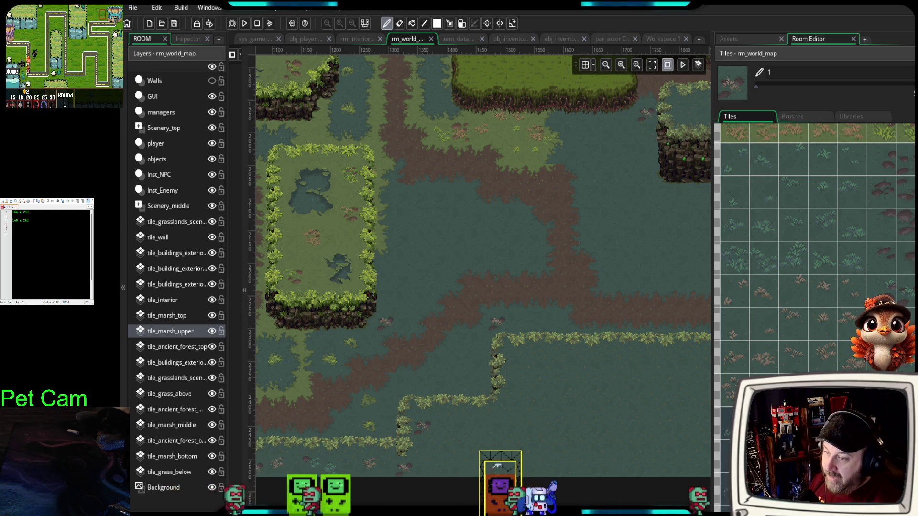
scroll(782, 326, down, 1)
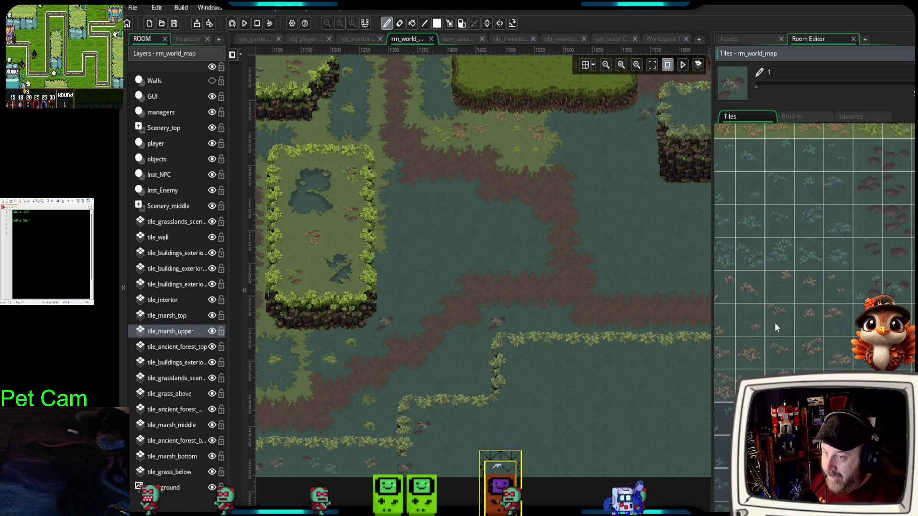
drag(713, 337, 693, 339)
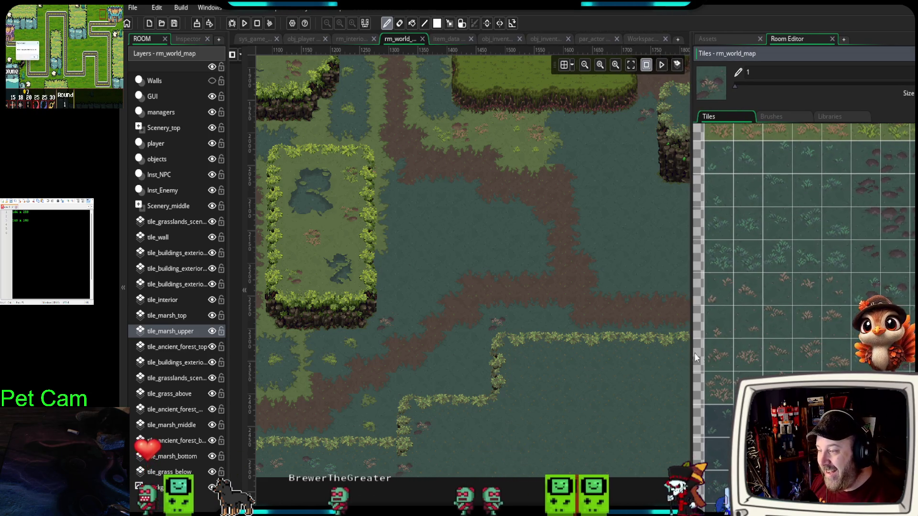
drag(694, 353, 703, 354)
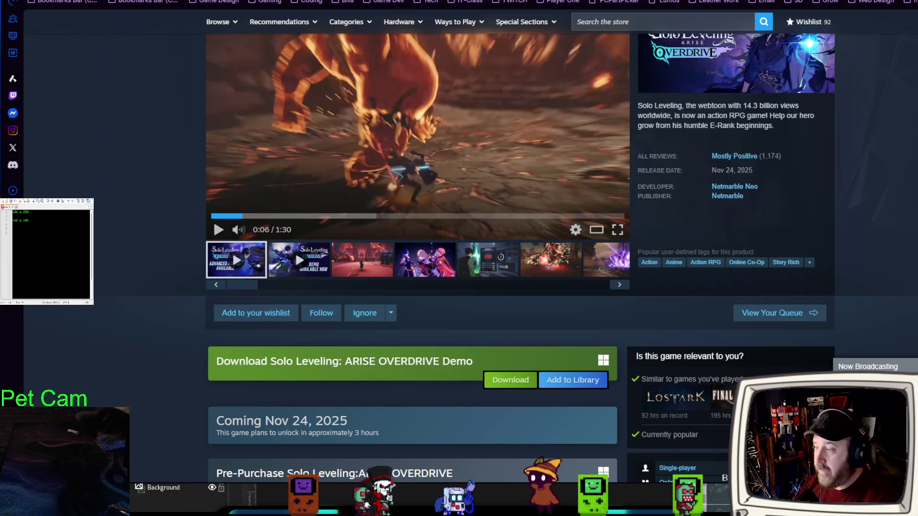
scroll(151, 243, up, 1)
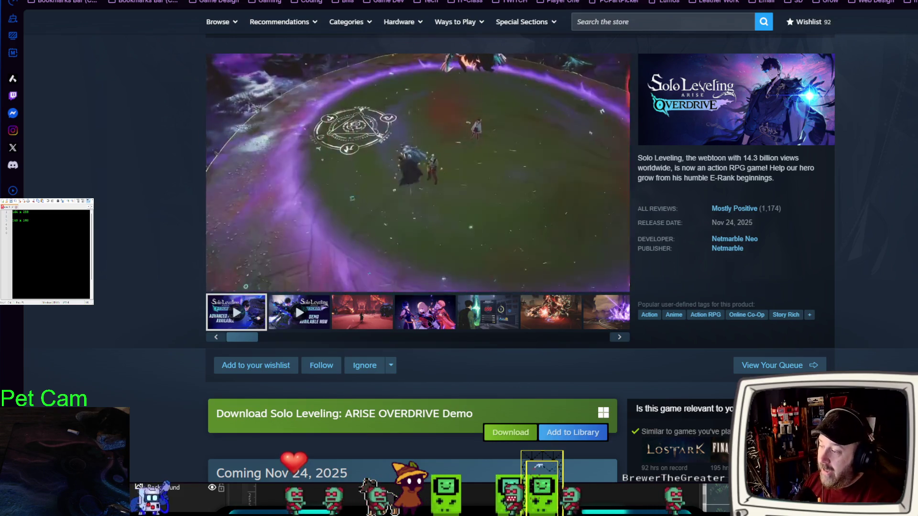
scroll(460, 259, down, 3)
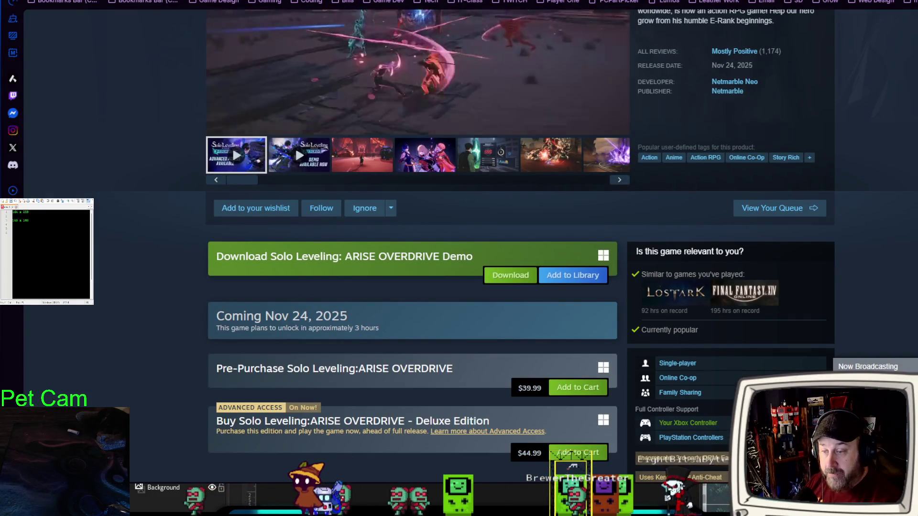
drag(361, 328, 342, 328)
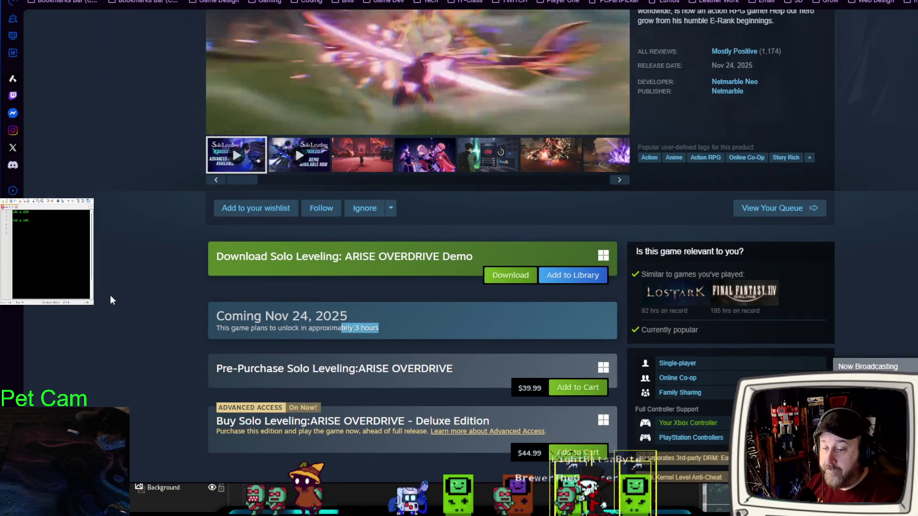
scroll(169, 318, up, 4)
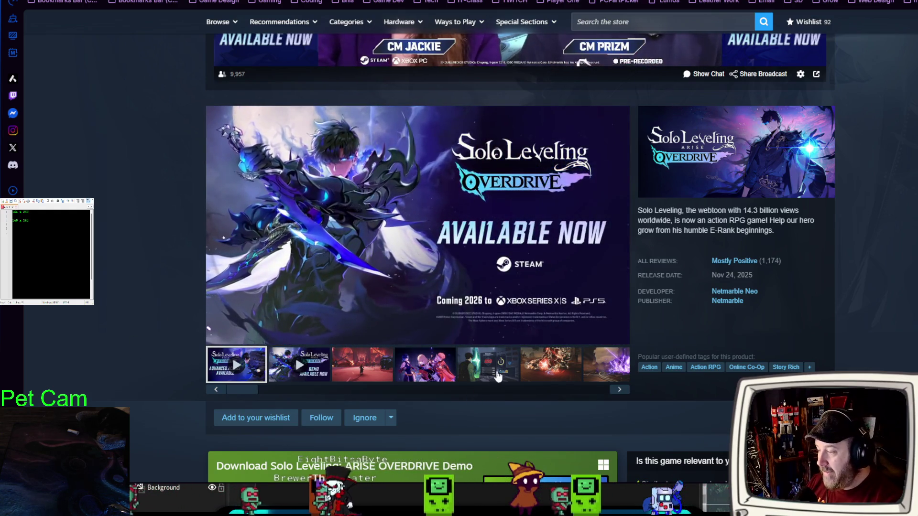
click(487, 374)
click(544, 373)
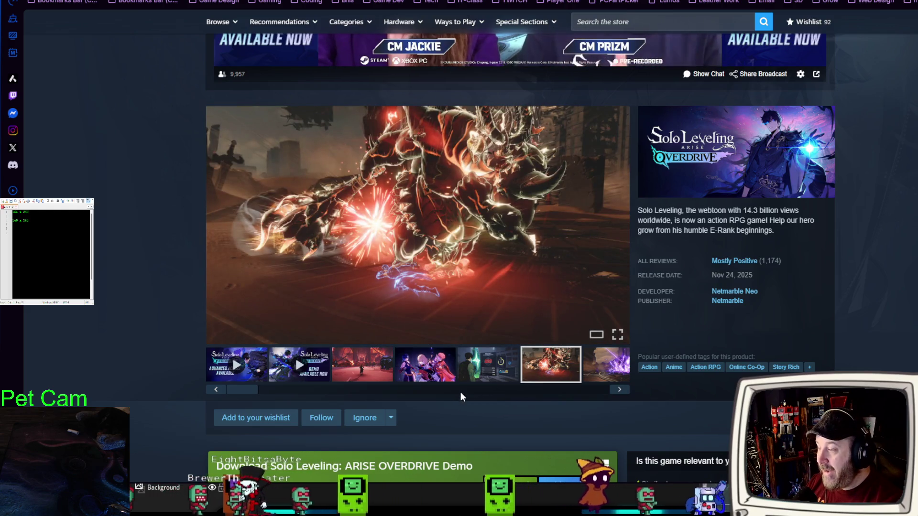
scroll(461, 392, up, 1)
scroll(212, 330, down, 2)
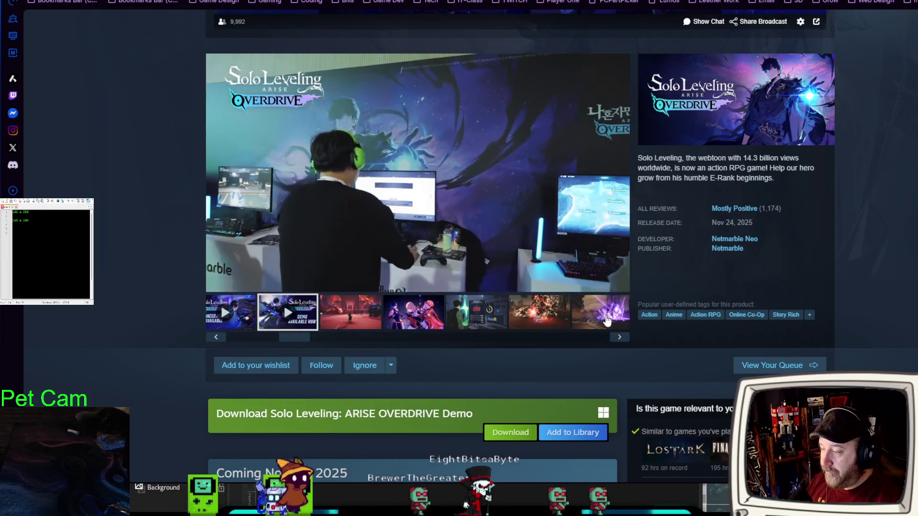
click(608, 321)
click(619, 339)
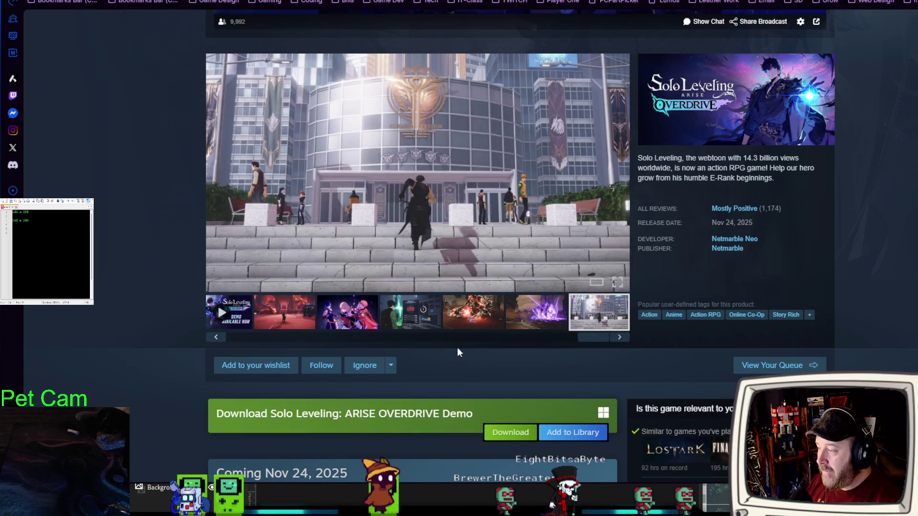
click(483, 322)
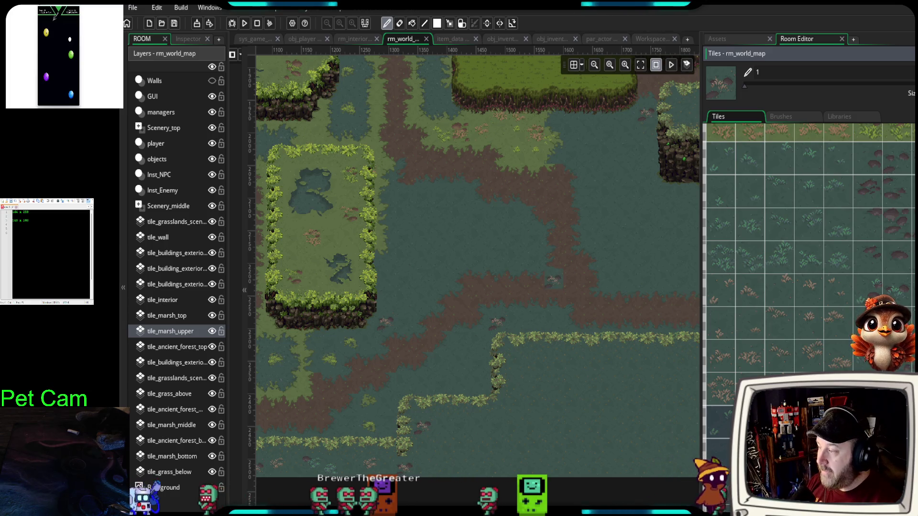
- Paint a mud tile onto the marsh dirt path
mouse_move(583, 287)
mouse_down()
mouse_move(615, 298)
mouse_move(587, 308)
mouse_up()
scroll(569, 310, right, 1)
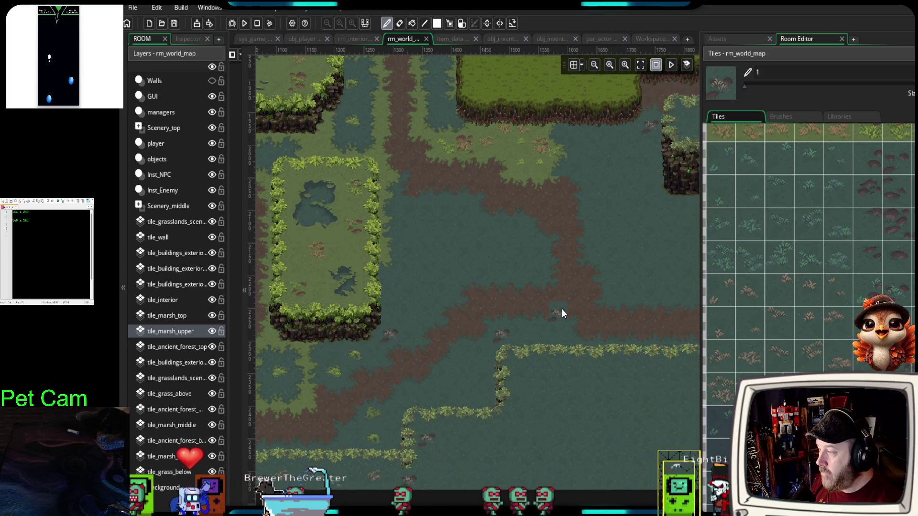
click(557, 309)
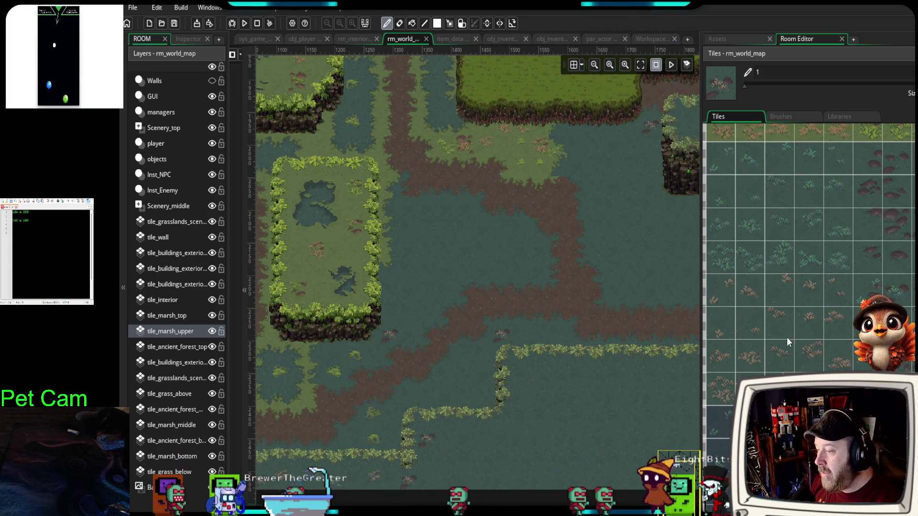
scroll(789, 342, up, 10)
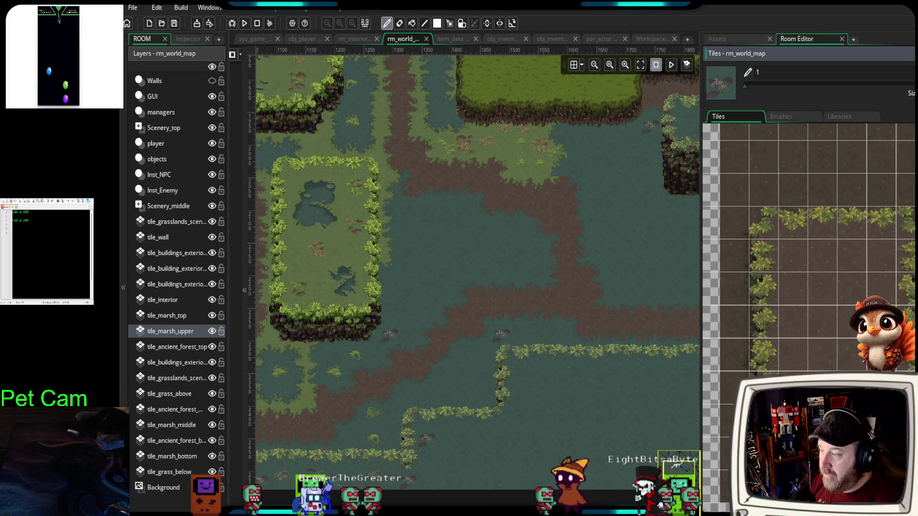
scroll(806, 233, up, 8)
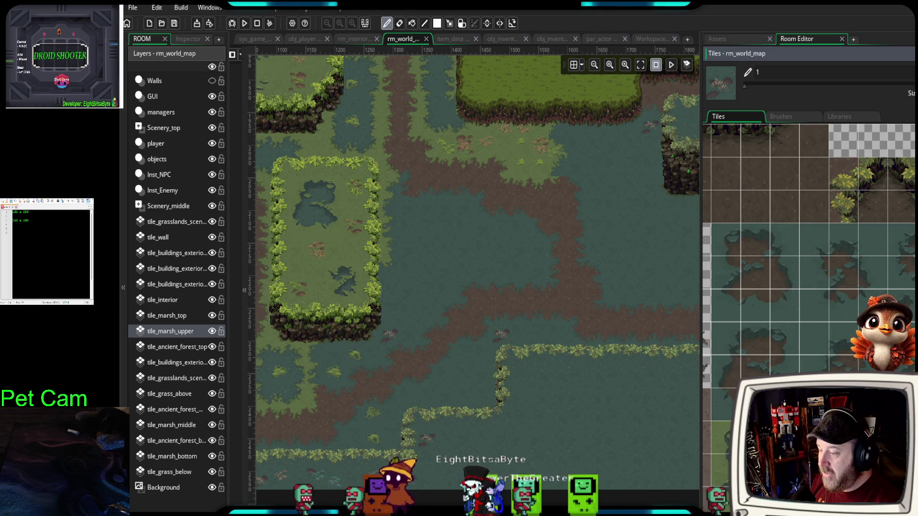
scroll(809, 287, up, 3)
scroll(808, 287, down, 3)
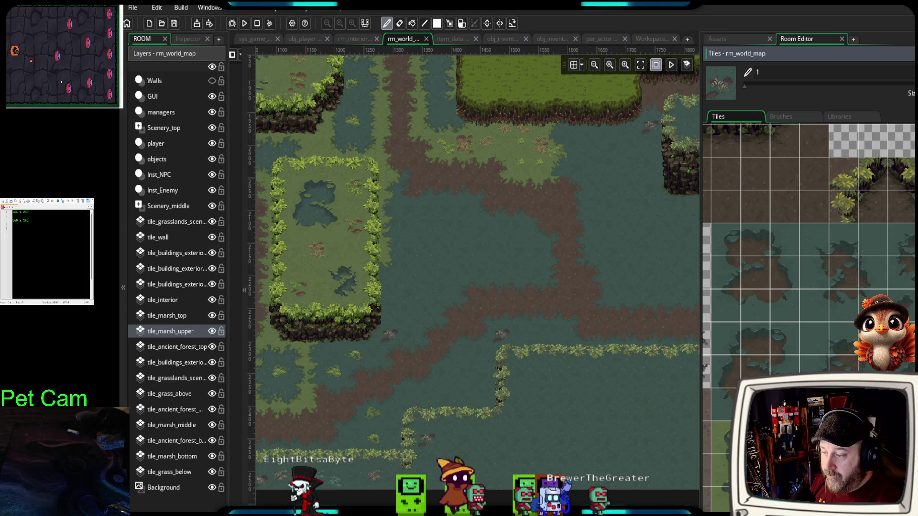
- Stamp a 3x3 mud-puddle pool in the water and a two-row puddle patch into the grass-line gap
mouse_move(787, 407)
mouse_down()
mouse_move(775, 344)
mouse_move(729, 340)
mouse_up()
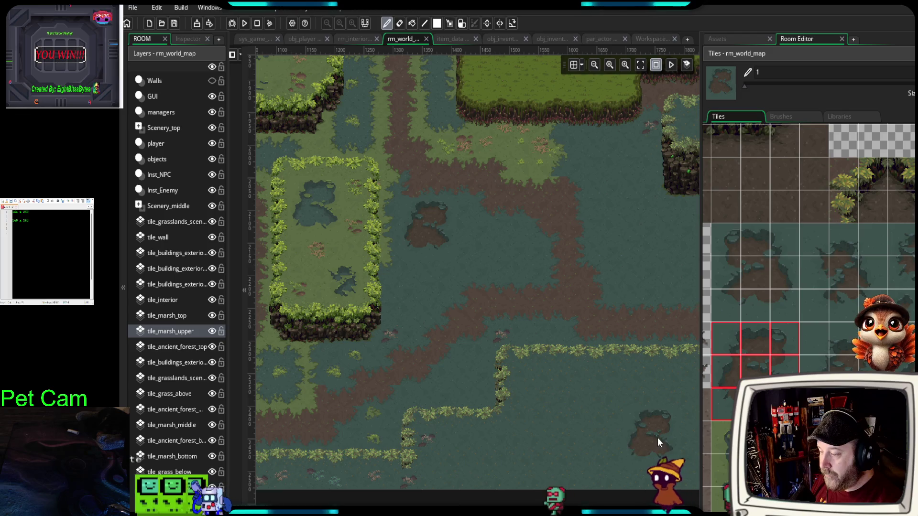
drag(723, 235, 789, 314)
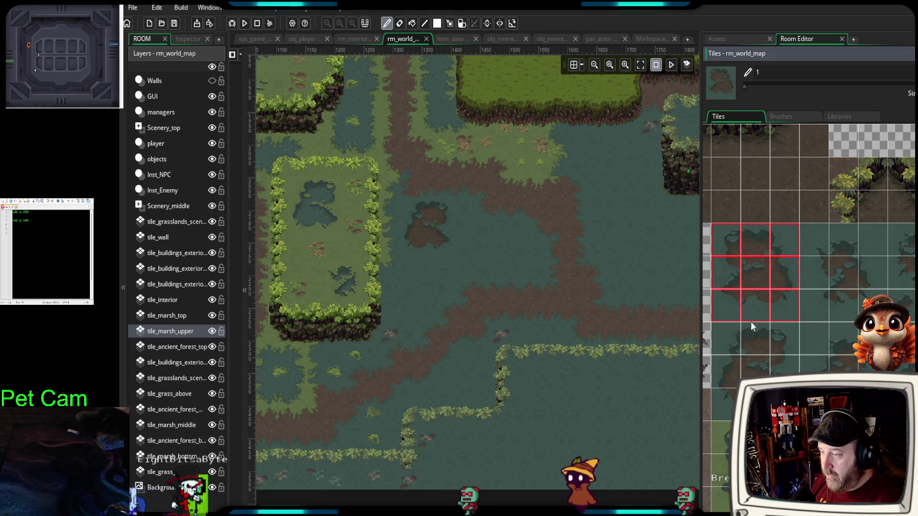
click(541, 391)
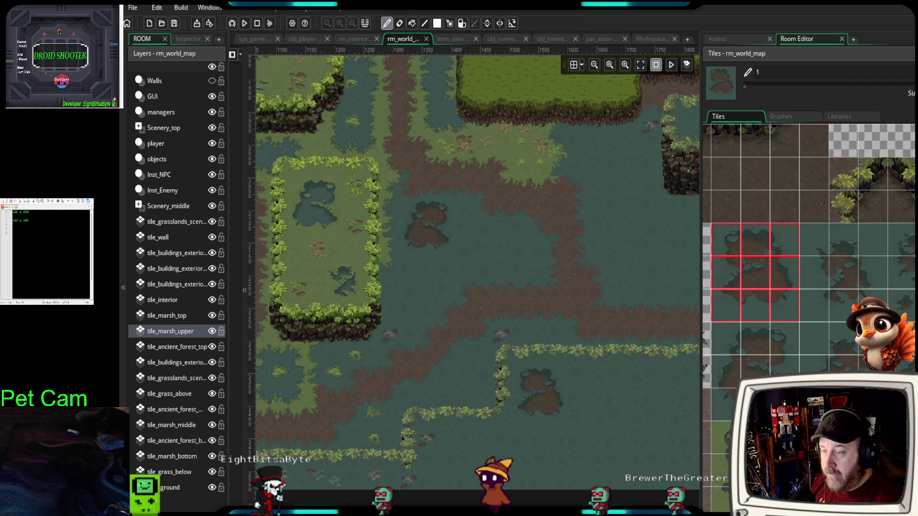
drag(902, 239, 902, 273)
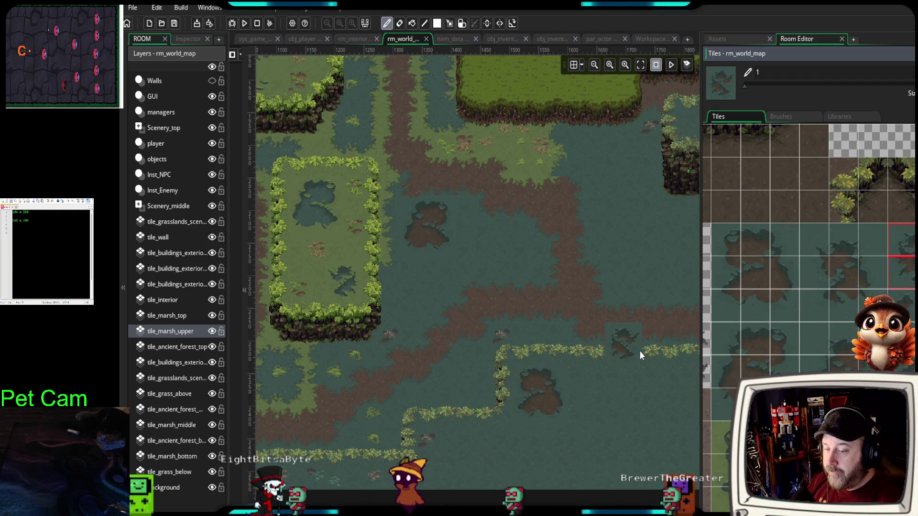
click(633, 341)
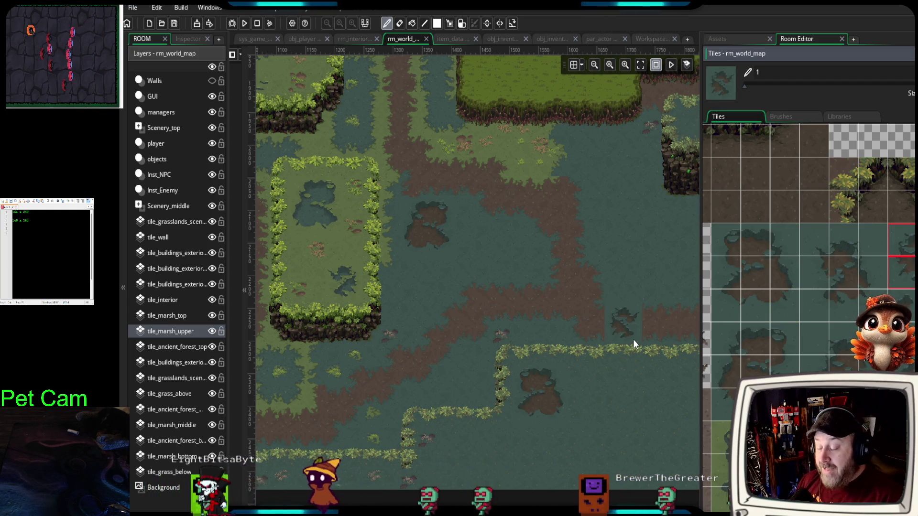
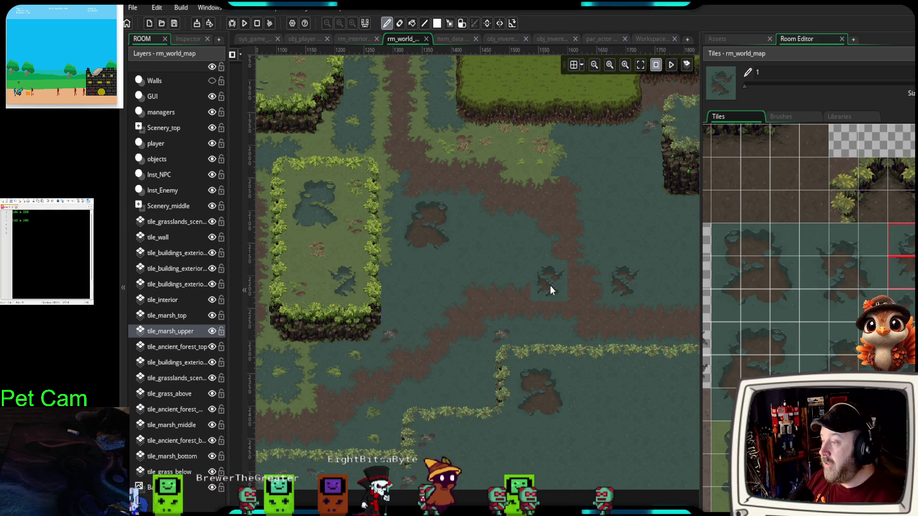
- Paint a small dark pond mark in the marsh on tile_marsh_upper
click(896, 304)
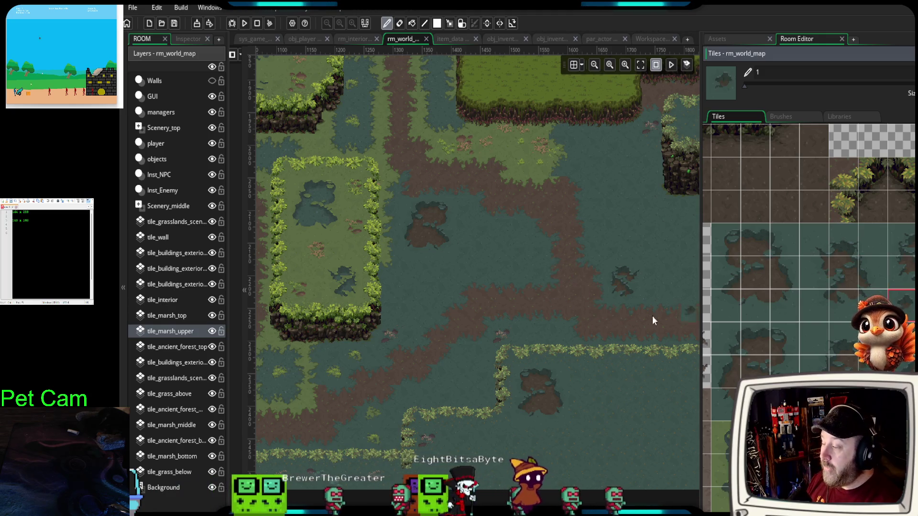
click(899, 306)
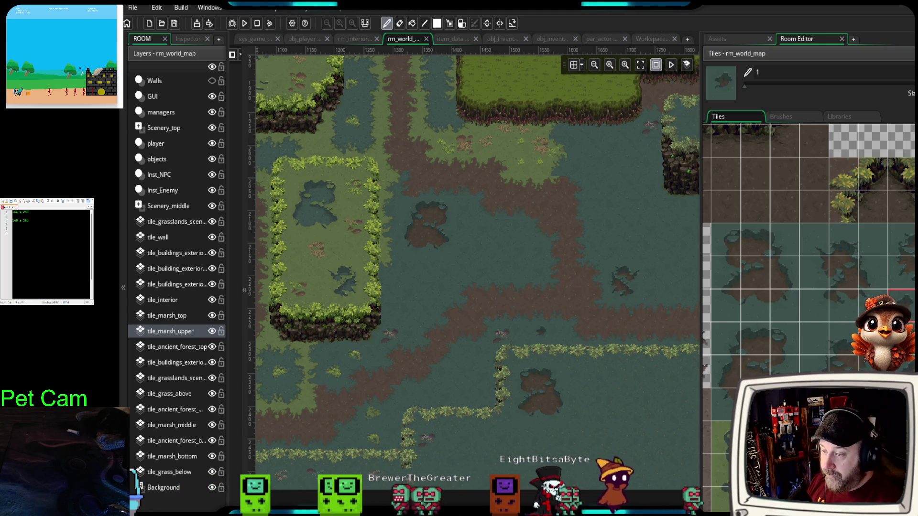
click(480, 384)
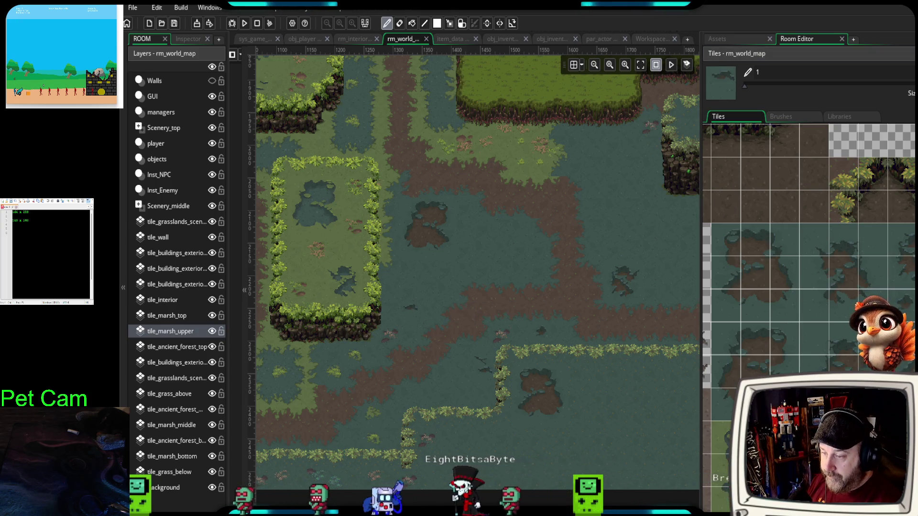
- Remove the stray marsh tile below the cliff near the bridge and cave
drag(621, 387, 524, 410)
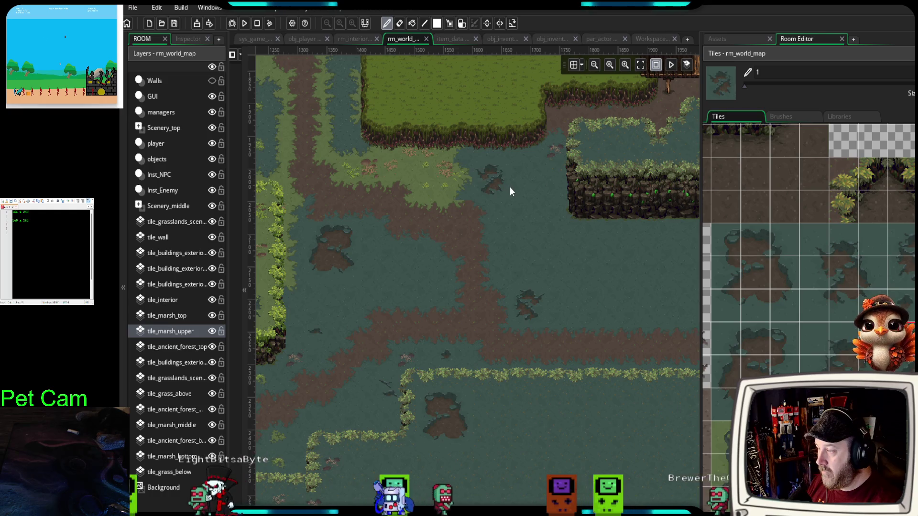
drag(623, 303, 495, 311)
scroll(417, 243, up, 3)
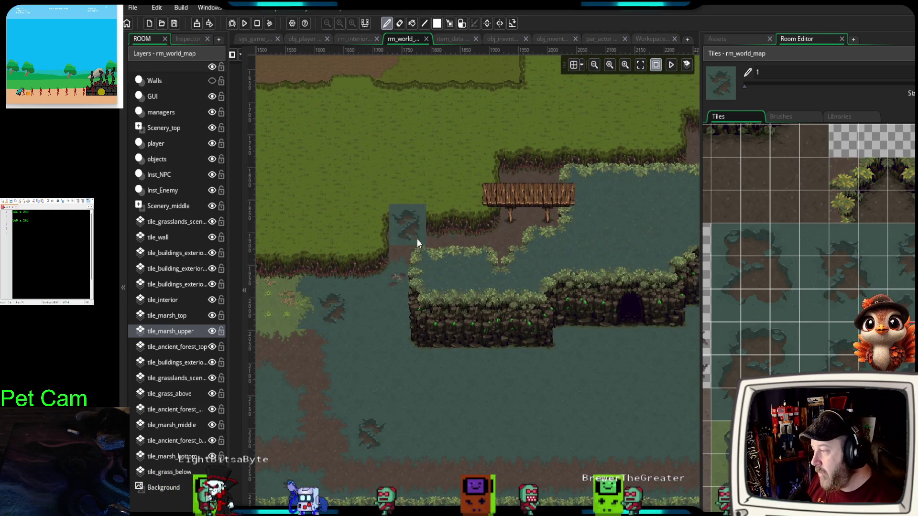
drag(575, 360, 483, 309)
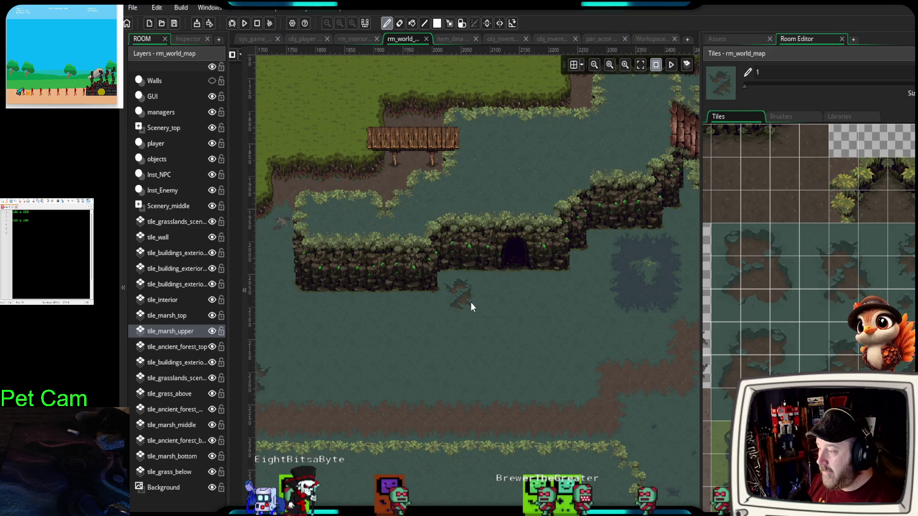
key(ctrl+z)
- Fill the gap in the brown mud path
drag(658, 382, 629, 376)
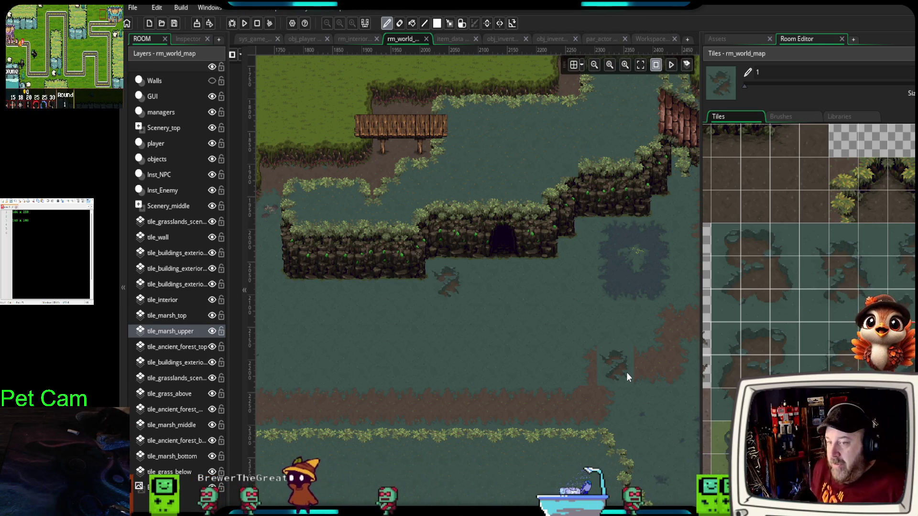
mouse_move(627, 369)
mouse_down()
mouse_move(617, 367)
mouse_move(619, 375)
mouse_up()
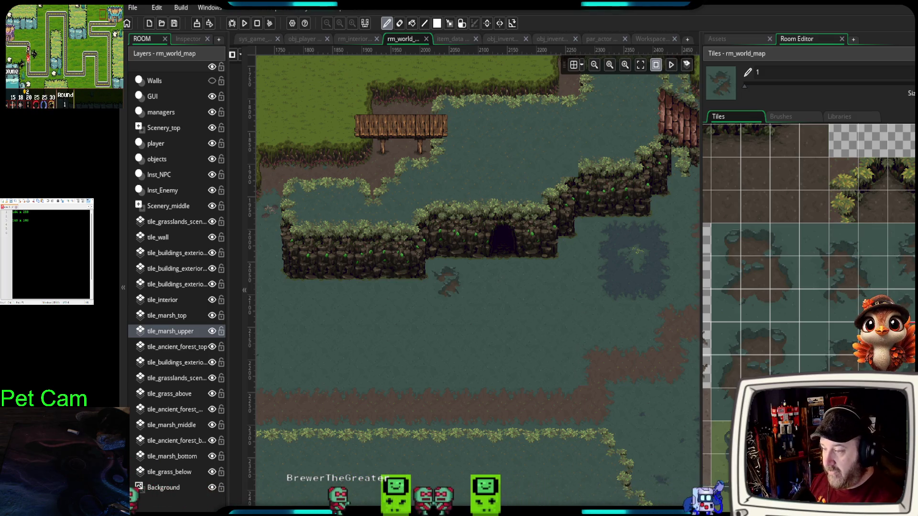
click(815, 345)
- Stamp a block of marsh tiles as a mud patch in the water below the grassy plateau
drag(730, 341, 787, 407)
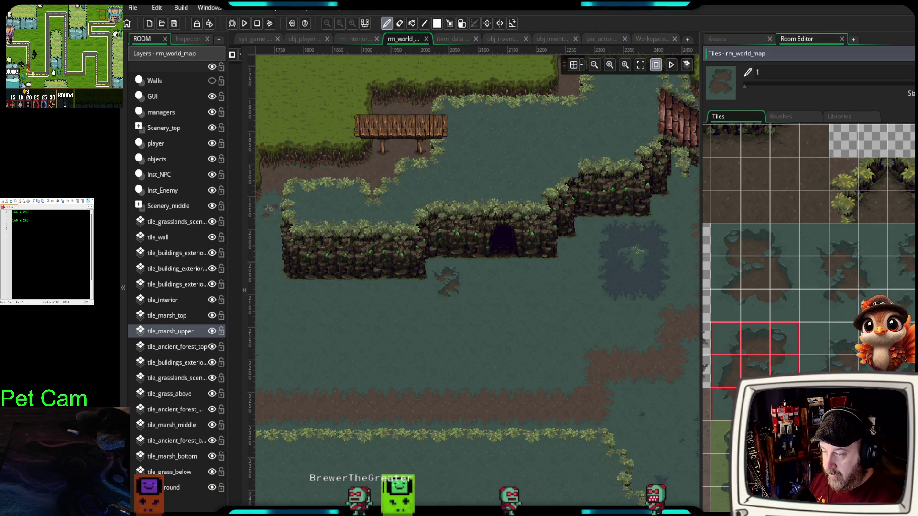
drag(601, 429, 490, 290)
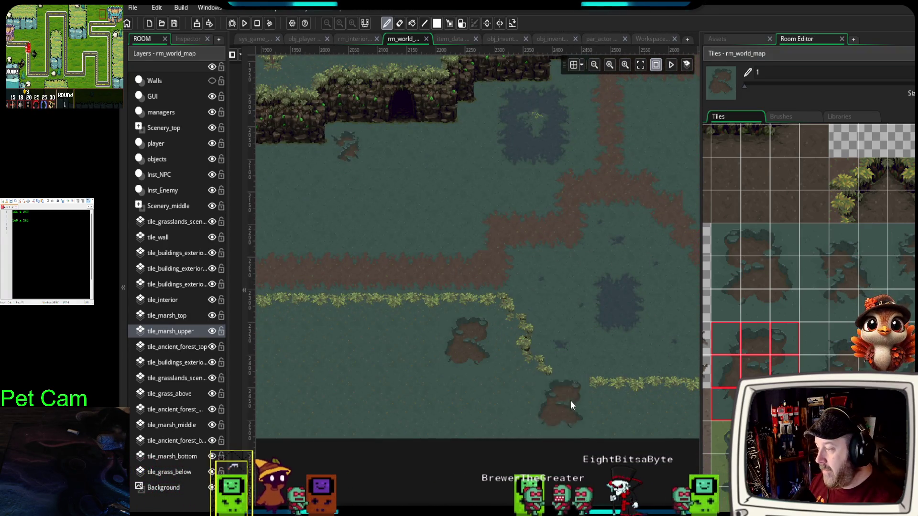
drag(570, 401, 473, 404)
drag(621, 403, 538, 400)
drag(699, 415, 644, 406)
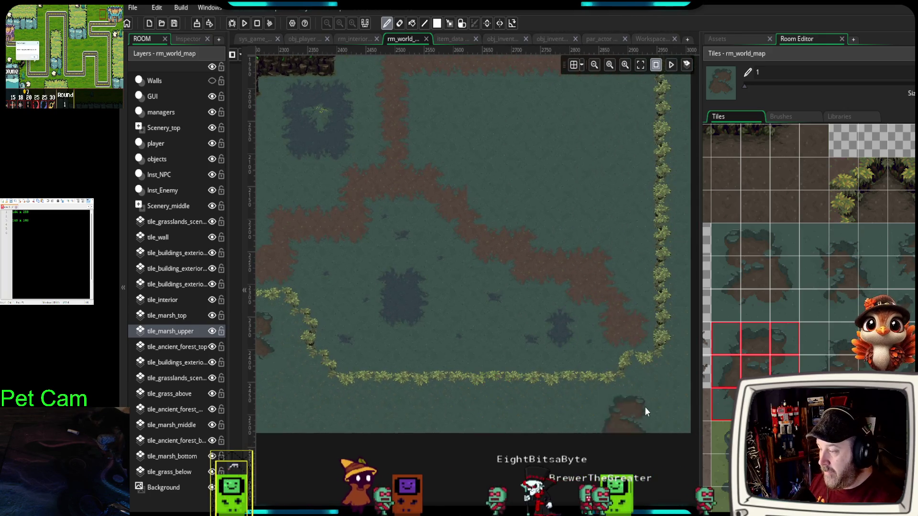
drag(566, 282, 568, 394)
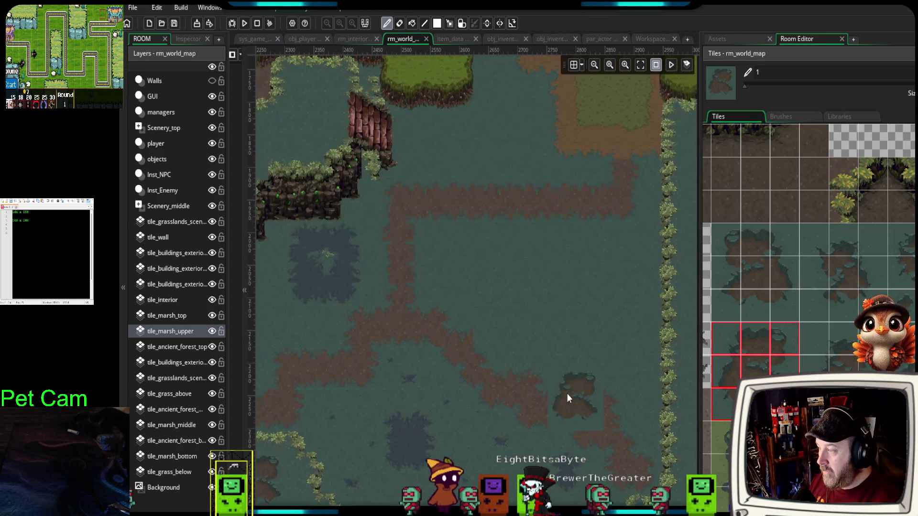
drag(502, 260, 568, 410)
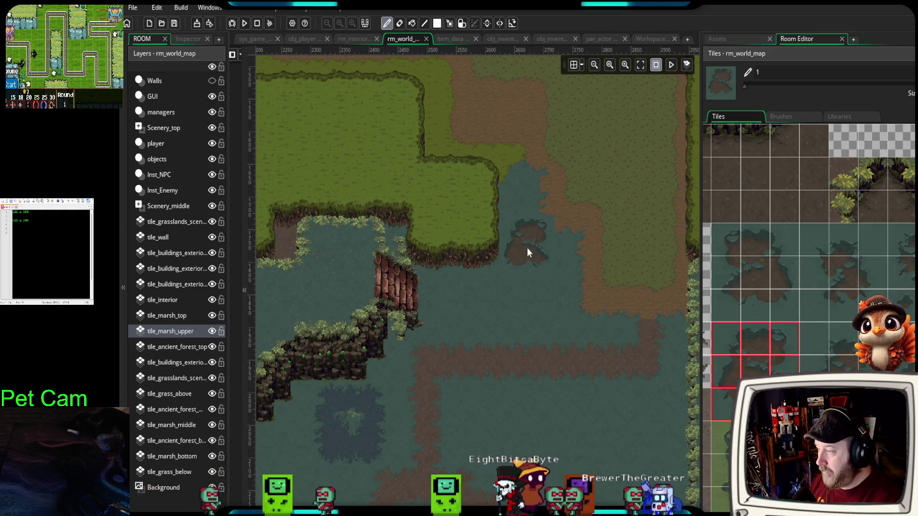
click(530, 268)
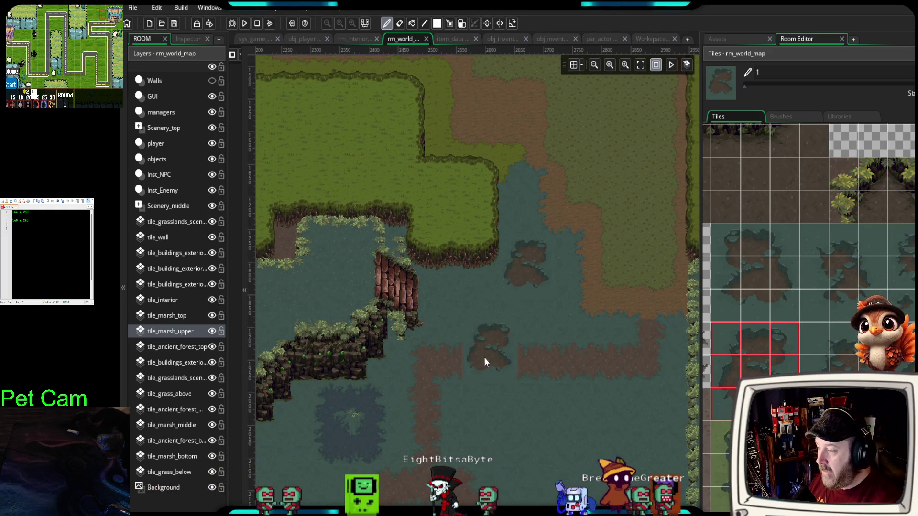
drag(484, 358, 587, 173)
drag(525, 293, 615, 303)
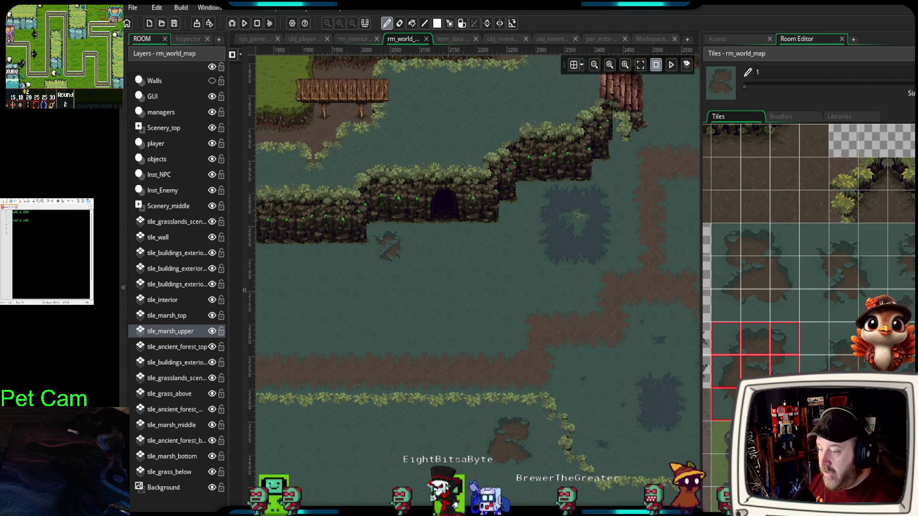
scroll(808, 249, down, 5)
scroll(808, 280, down, 10)
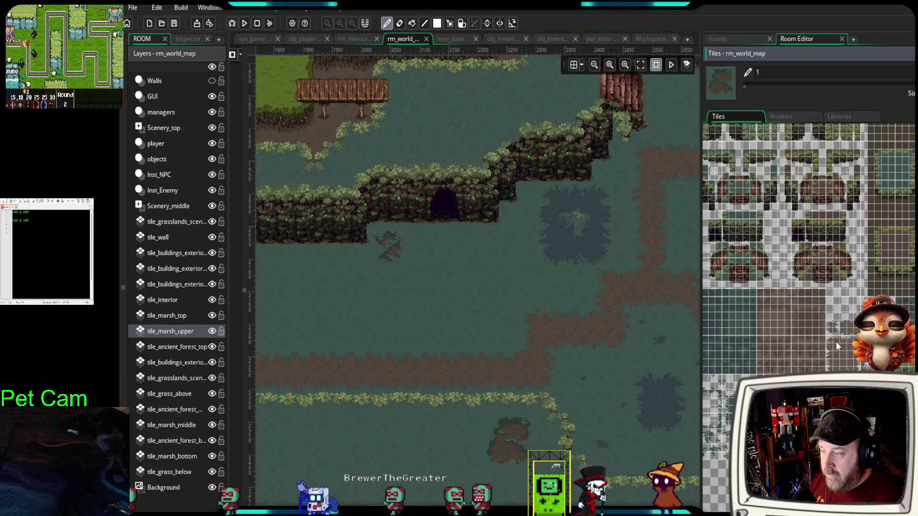
- Paint a small dark marsh tile in the open water near the western grass island
scroll(836, 342, down, 5)
scroll(861, 383, up, 3)
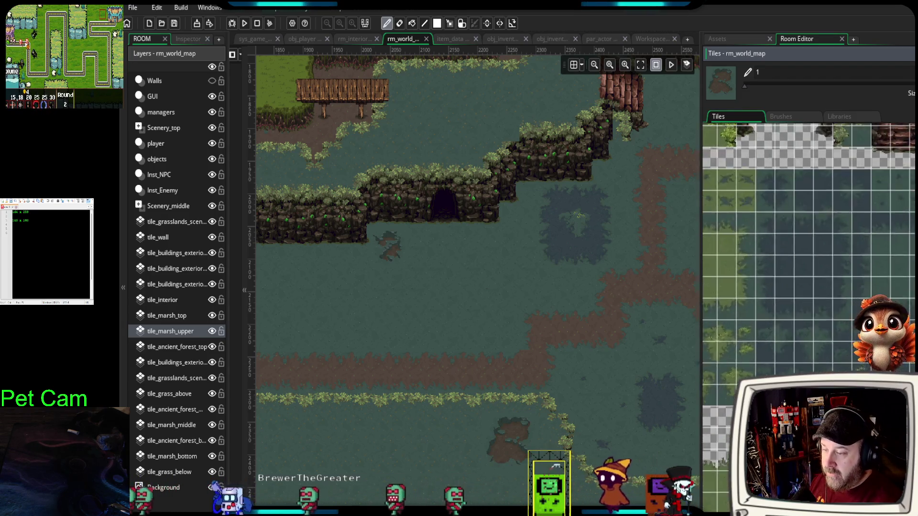
scroll(808, 287, up, 3)
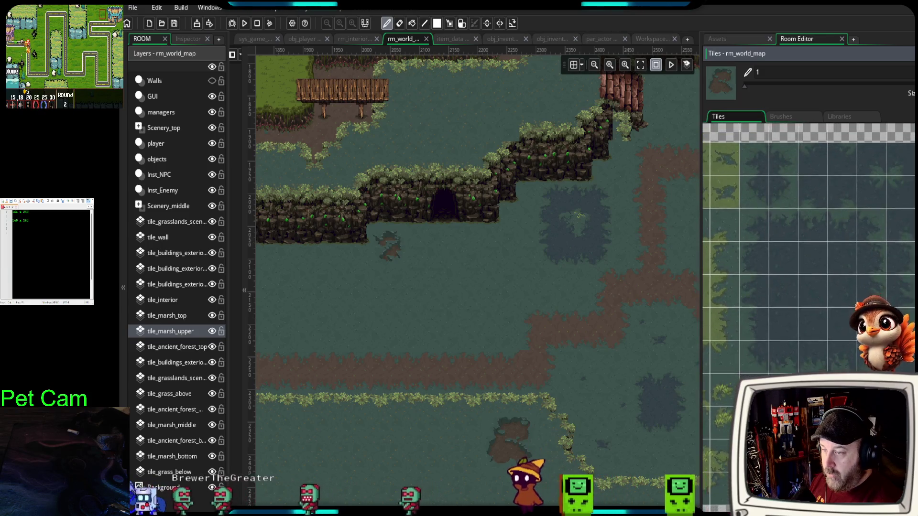
scroll(808, 286, up, 2)
drag(453, 332, 579, 298)
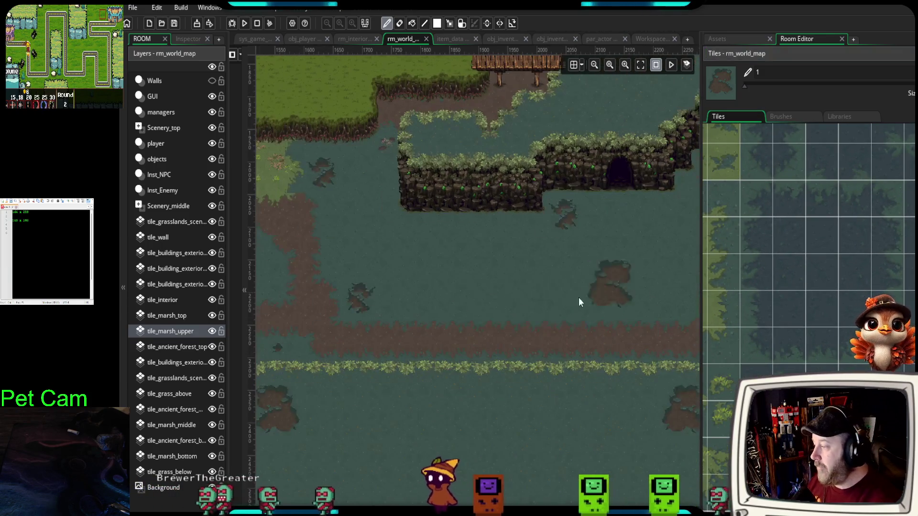
drag(422, 352, 537, 312)
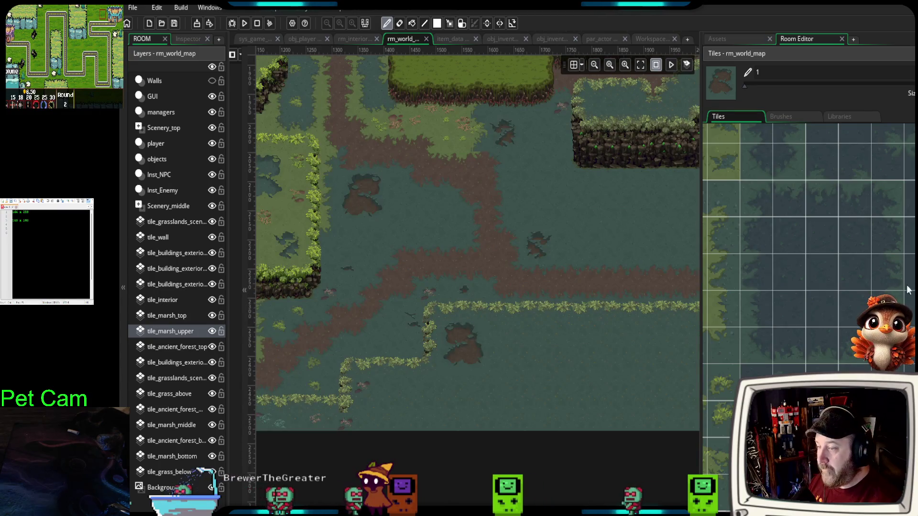
click(854, 272)
mouse_move(476, 314)
mouse_down()
mouse_move(508, 295)
mouse_move(545, 313)
mouse_move(582, 357)
mouse_move(593, 353)
mouse_move(589, 340)
mouse_up()
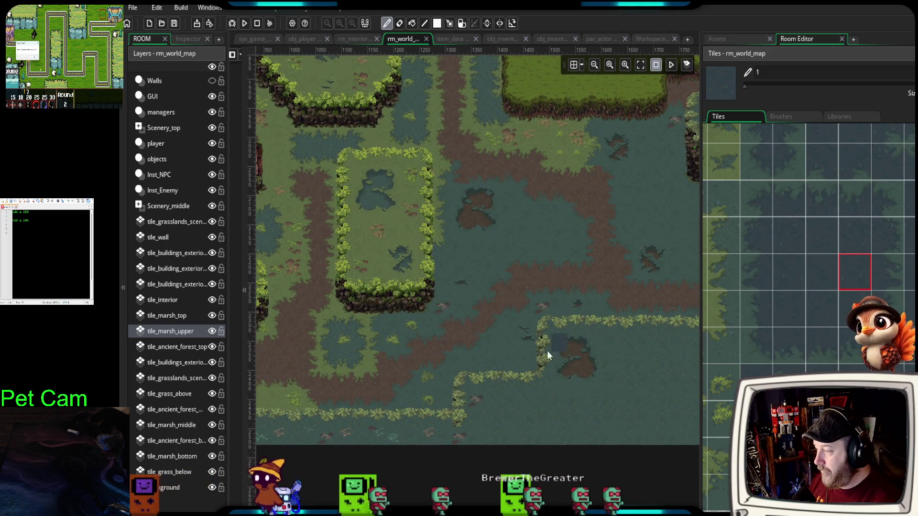
scroll(524, 357, up, 3)
mouse_move(519, 355)
mouse_down()
mouse_move(495, 354)
mouse_move(469, 335)
mouse_move(500, 346)
mouse_up()
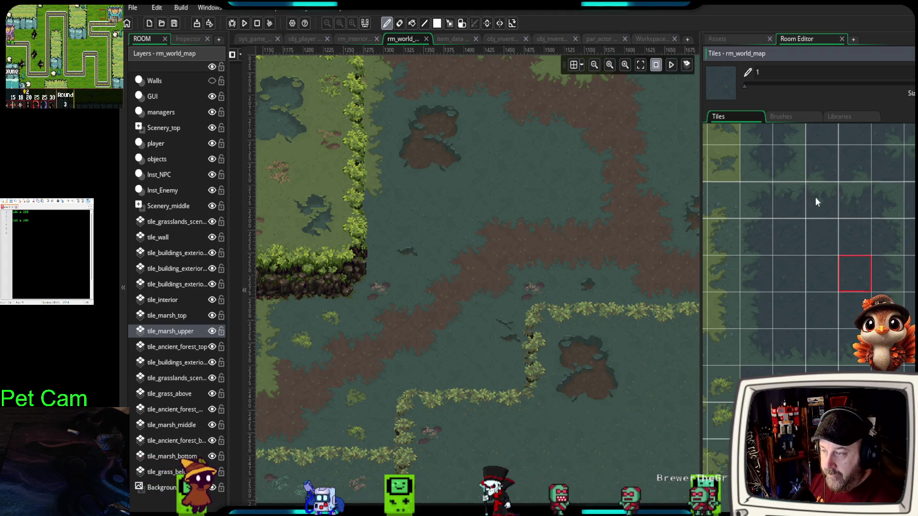
drag(816, 197, 807, 234)
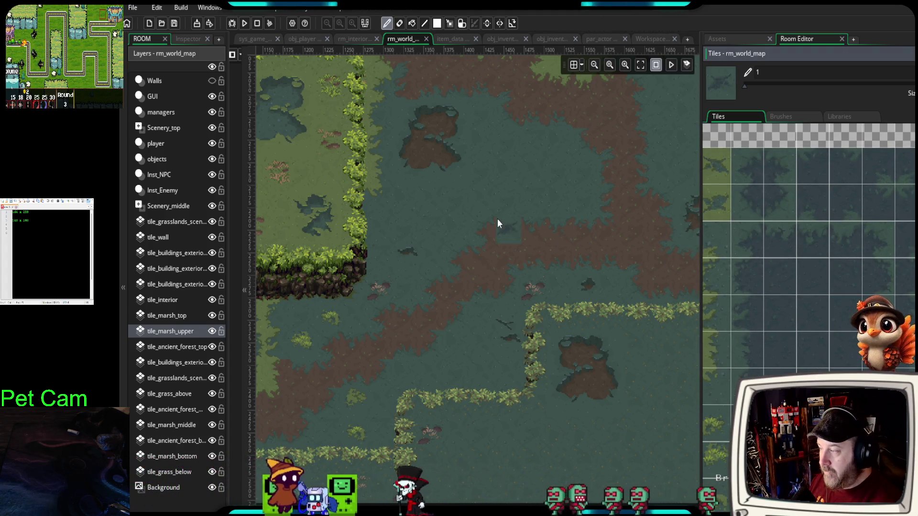
click(749, 203)
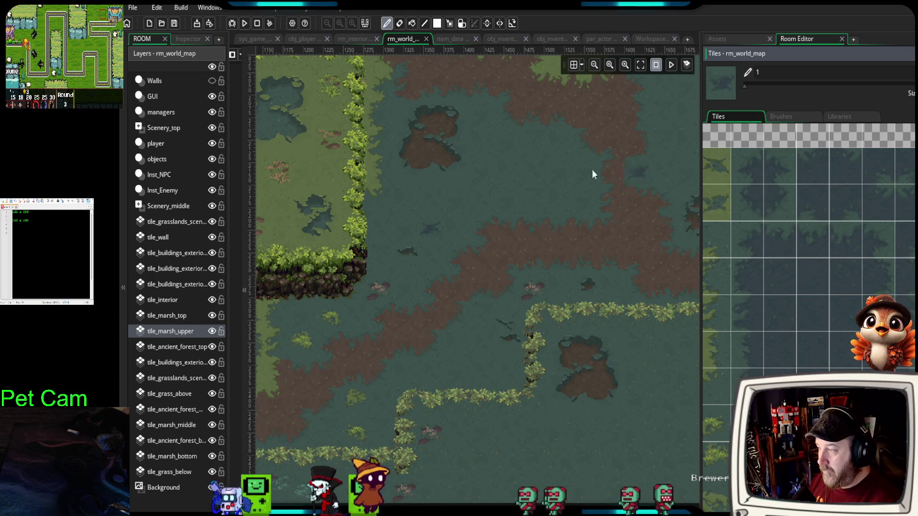
click(529, 166)
- Select a 2x2 block of dark pond tiles as the brush
drag(443, 356, 456, 413)
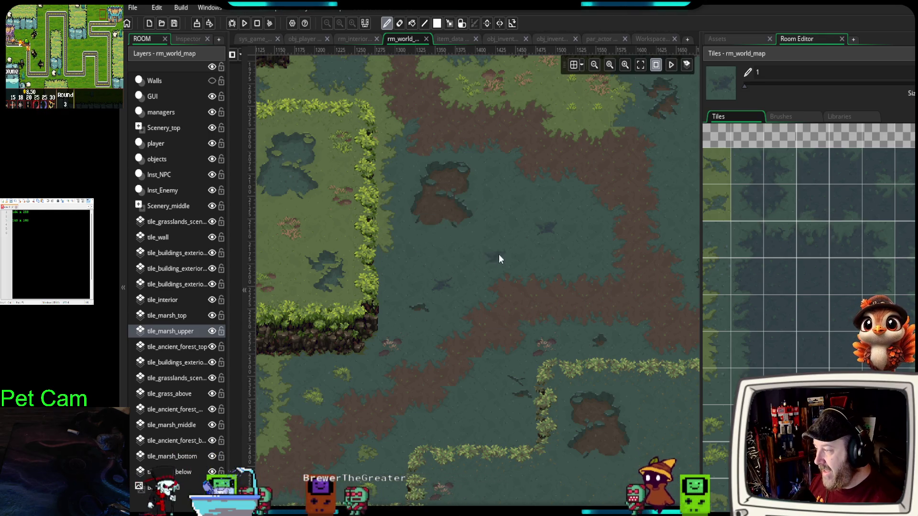
scroll(569, 384, right, 5)
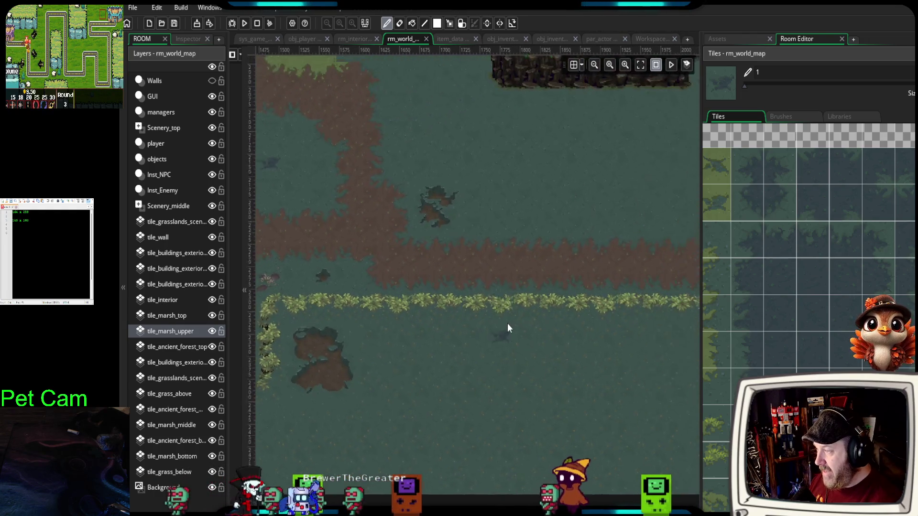
scroll(556, 386, up, 1)
mouse_move(739, 248)
mouse_down()
mouse_move(747, 244)
mouse_move(769, 267)
mouse_up()
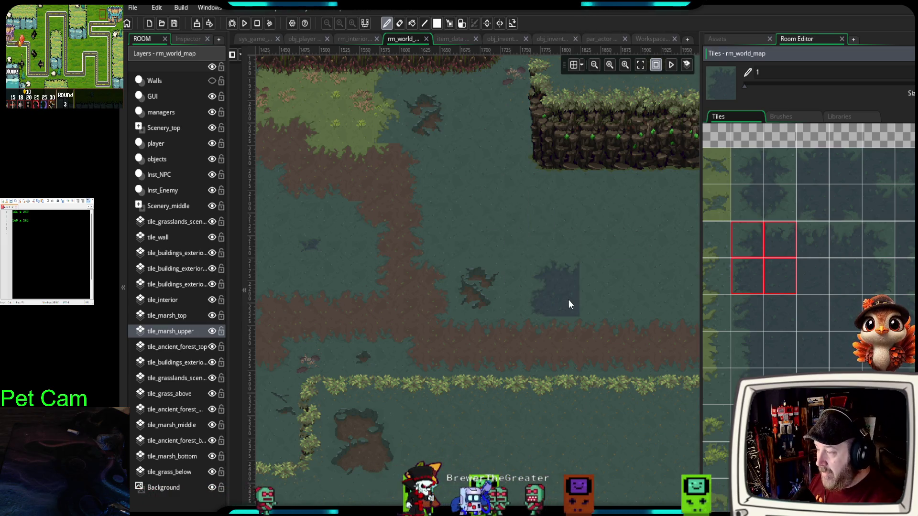
- Stamp the dark pond block and fill the notch at the top of the pond ring
click(565, 243)
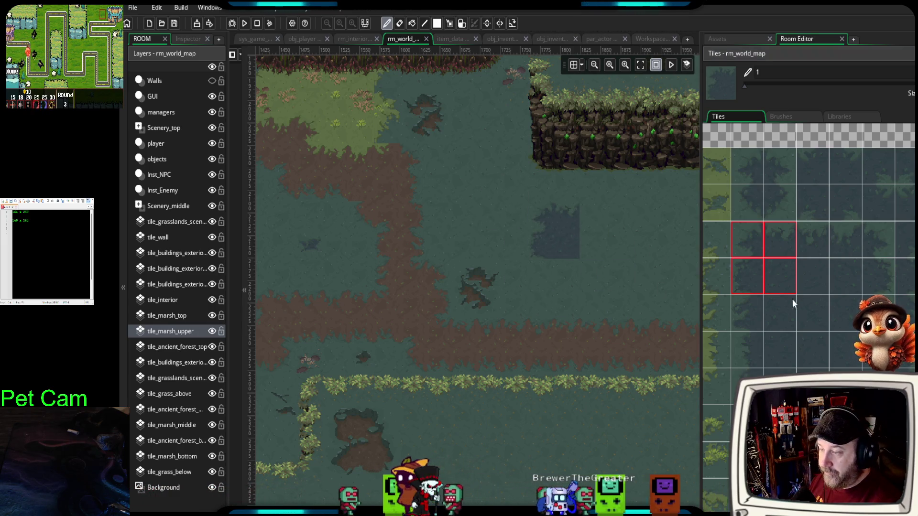
mouse_move(746, 344)
mouse_down()
mouse_move(813, 363)
mouse_move(852, 393)
mouse_up()
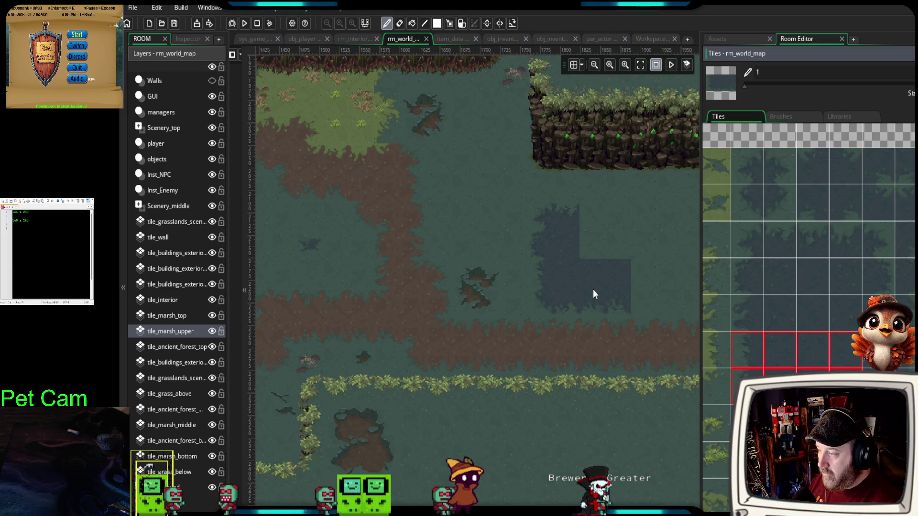
drag(635, 354, 506, 343)
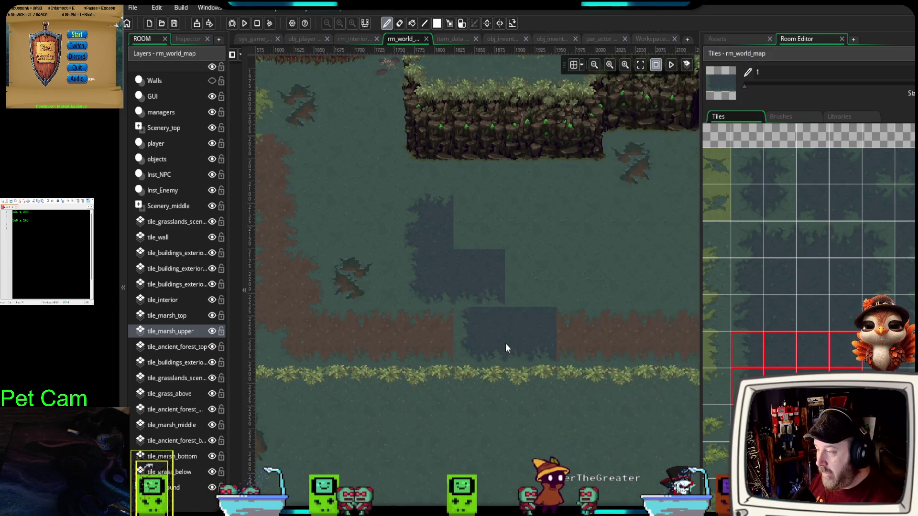
drag(871, 246, 877, 277)
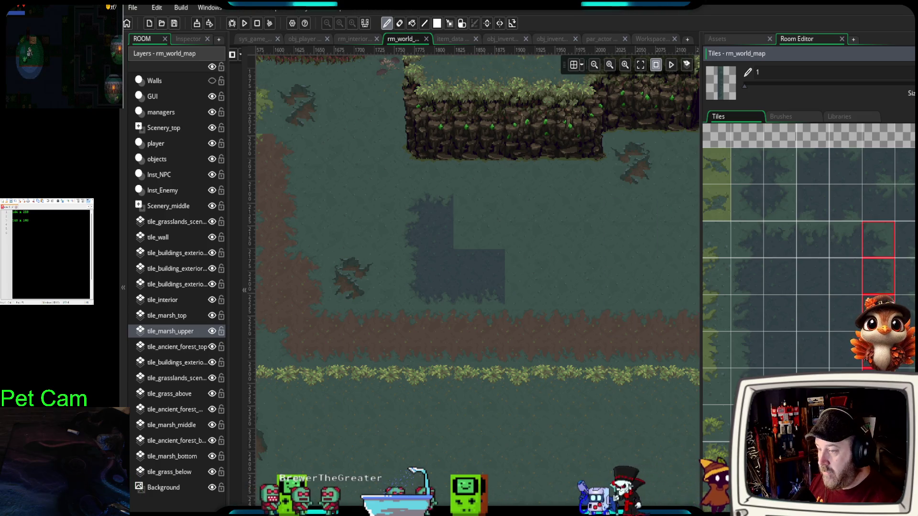
drag(885, 245, 880, 354)
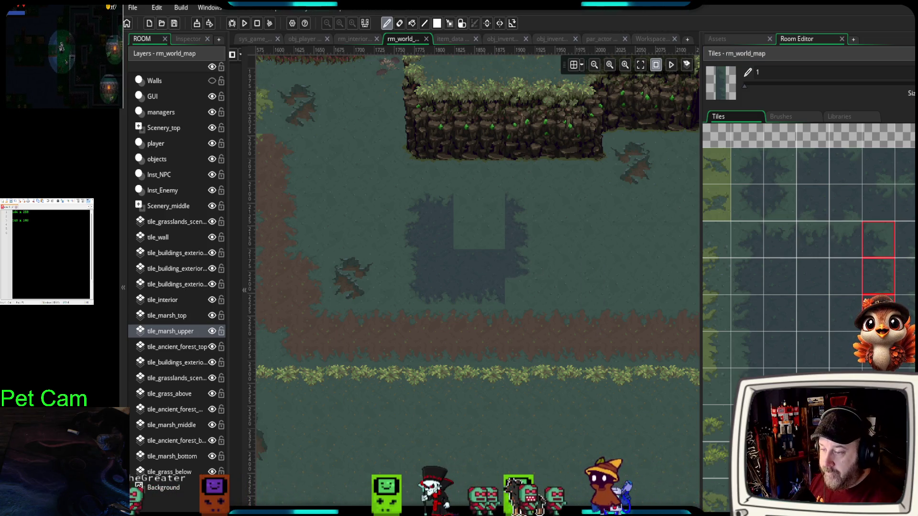
key(Escape)
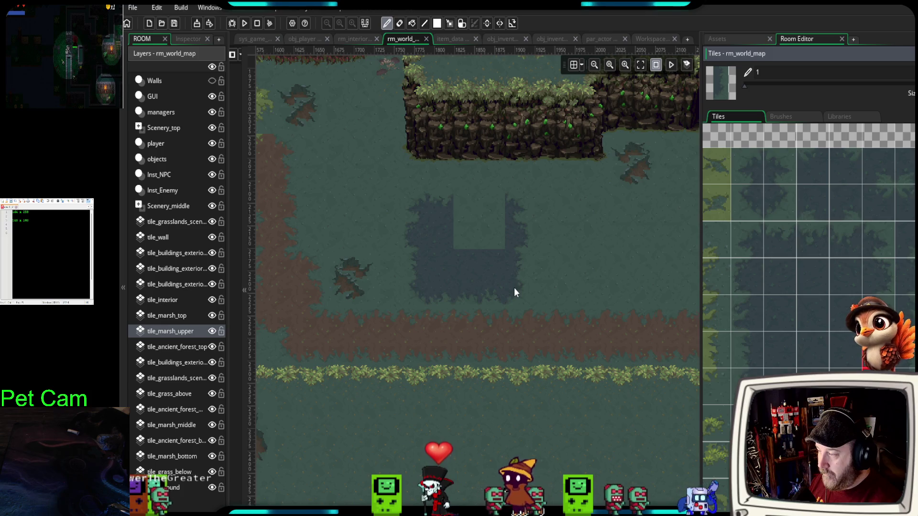
drag(792, 239, 831, 252)
click(480, 216)
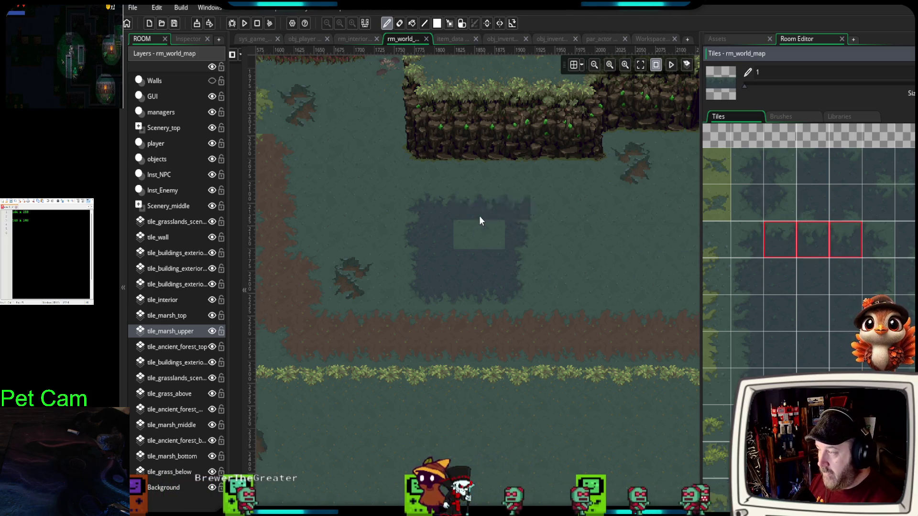
- Place grass tiles in the pond's centre to form a small raised island
click(790, 277)
scroll(785, 304, down, 3)
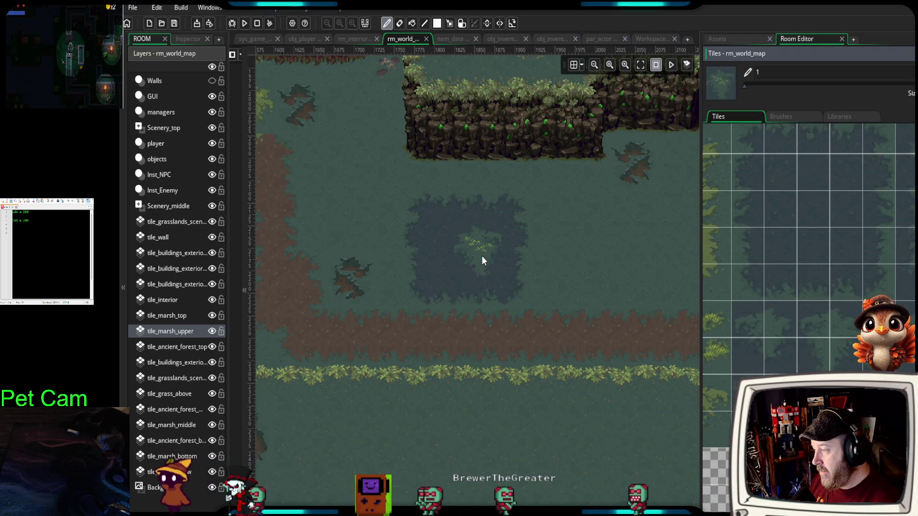
click(482, 258)
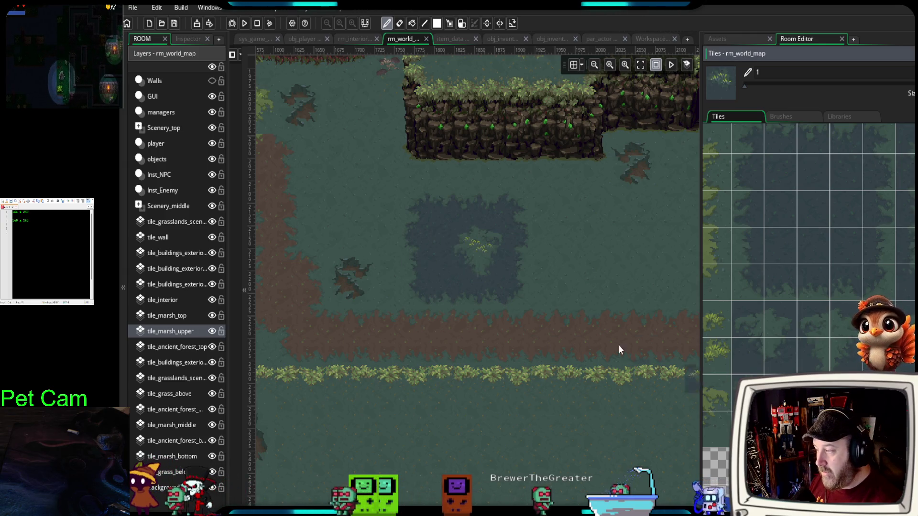
click(448, 231)
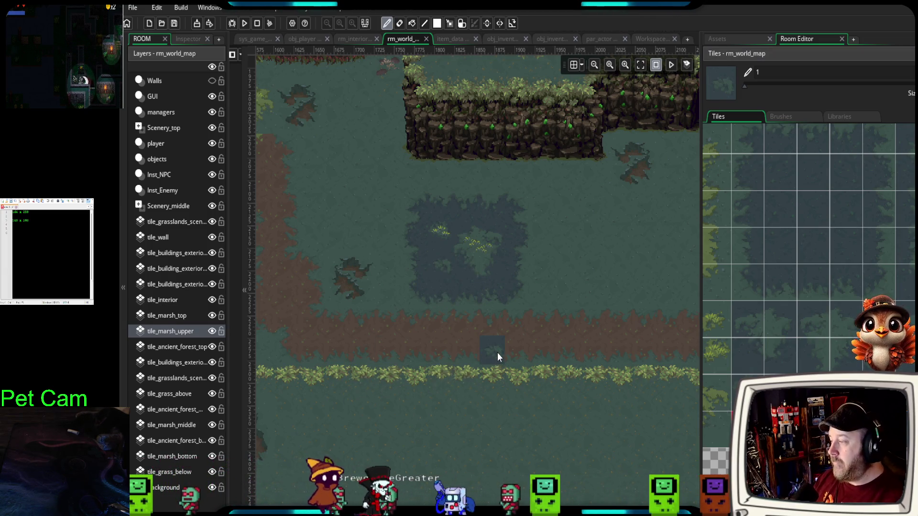
mouse_move(555, 362)
mouse_down()
mouse_move(477, 330)
mouse_move(622, 392)
mouse_move(610, 371)
mouse_up()
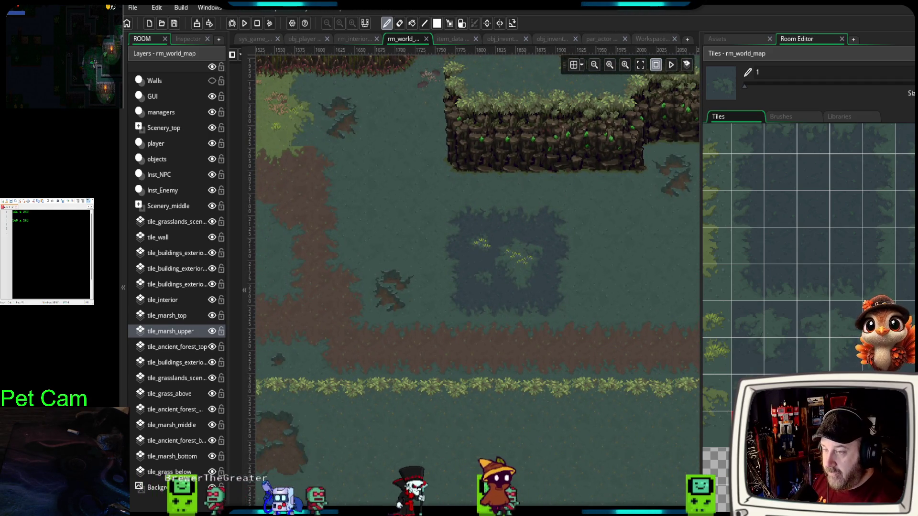
- Paint a small dark marsh patch above the first pond
scroll(808, 254, up, 1)
scroll(808, 253, up, 3)
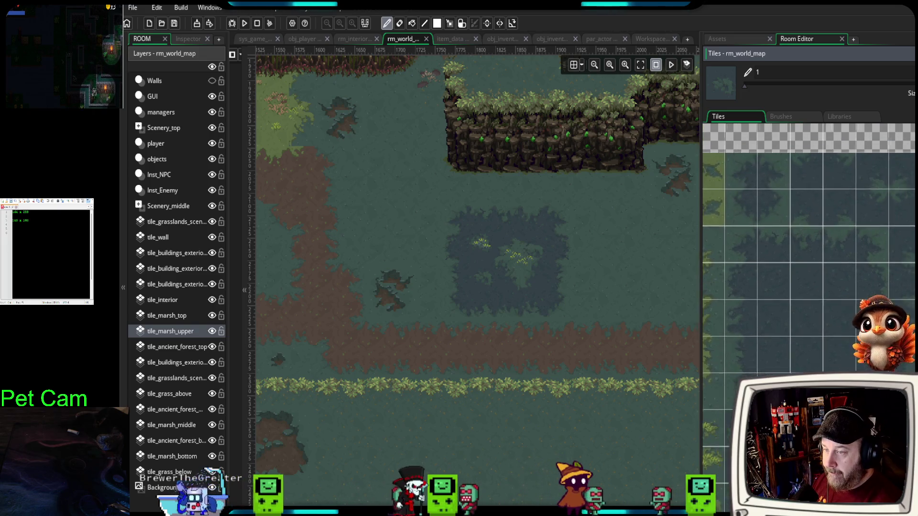
click(401, 159)
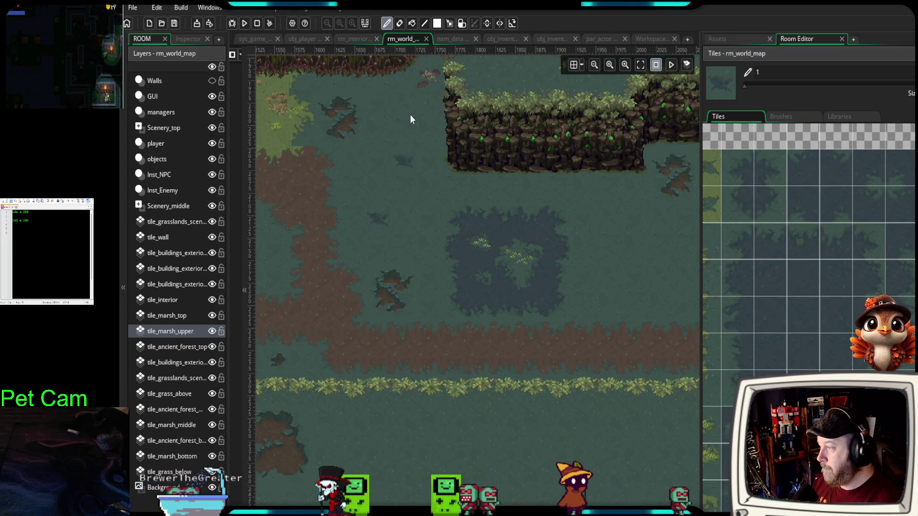
- Paint a two-by-four dark pond block in the marsh below the hedge
drag(622, 311, 518, 273)
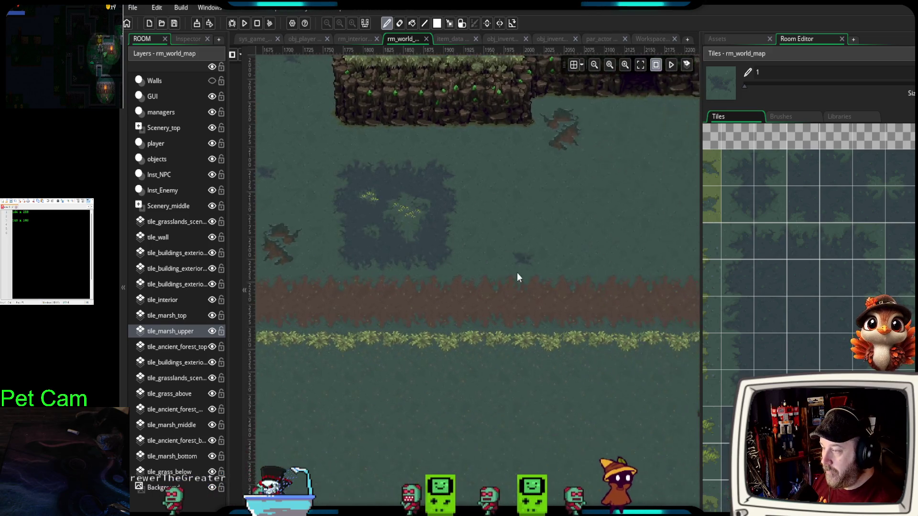
drag(553, 346, 706, 255)
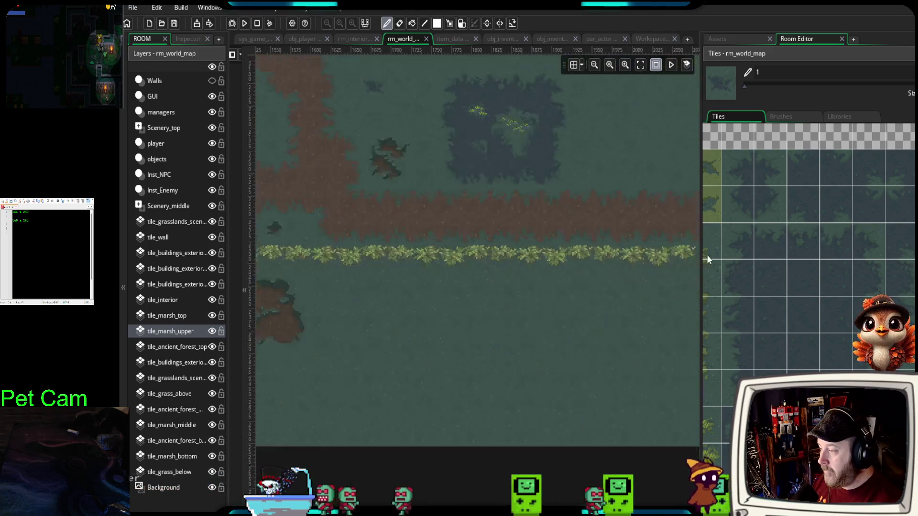
drag(525, 334, 473, 336)
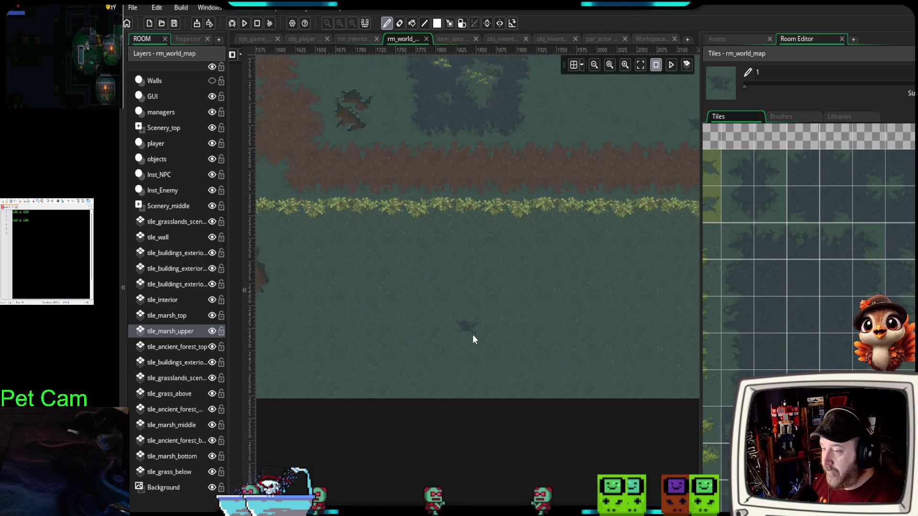
scroll(484, 345, down, 3)
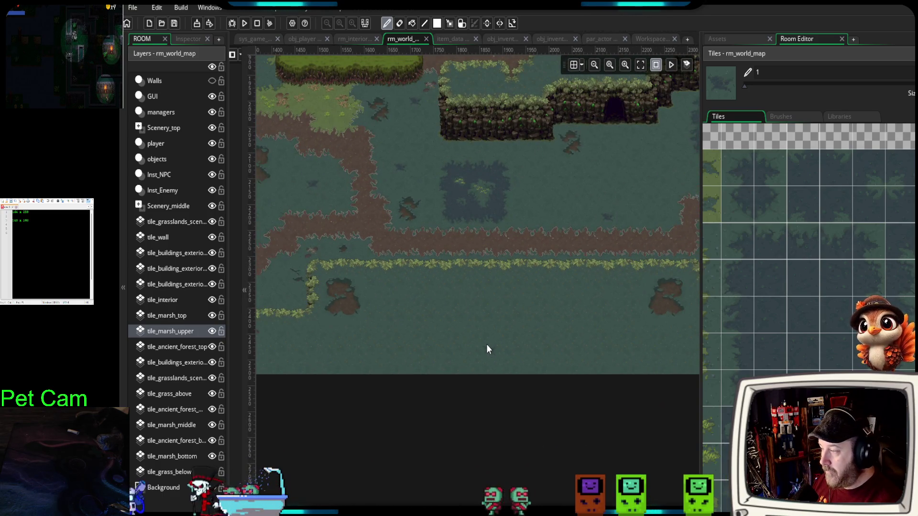
drag(489, 344, 379, 381)
drag(542, 337, 663, 286)
mouse_move(734, 246)
mouse_down()
mouse_move(771, 352)
mouse_move(808, 397)
mouse_up()
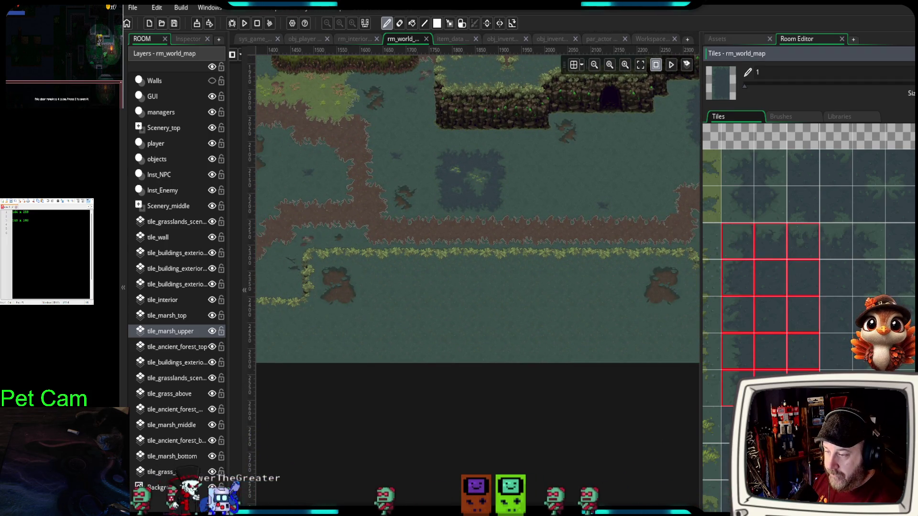
click(397, 314)
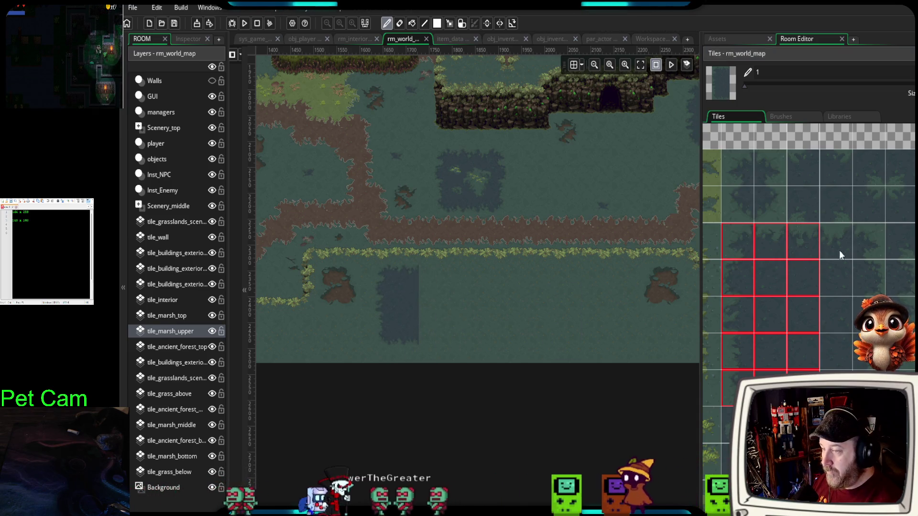
- Add wider four-column pond blocks to the right and between, extending the rectangular ring
drag(779, 240, 873, 356)
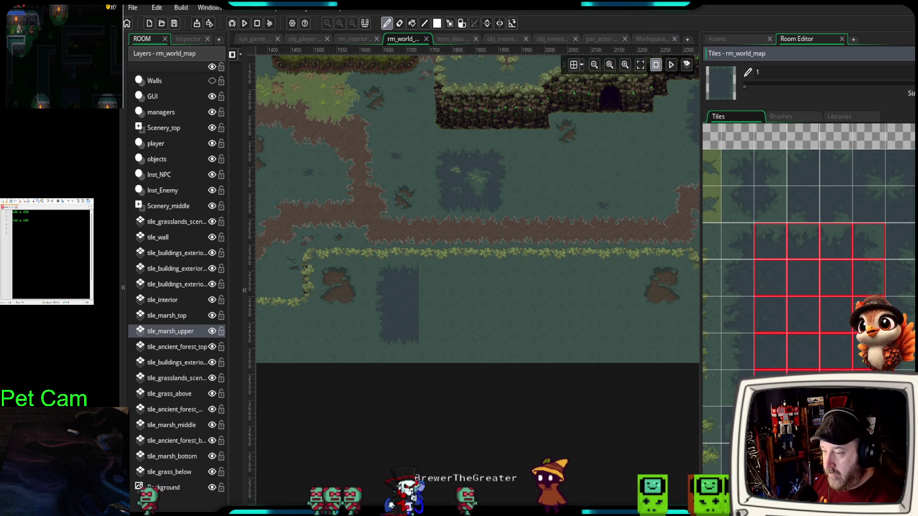
click(606, 310)
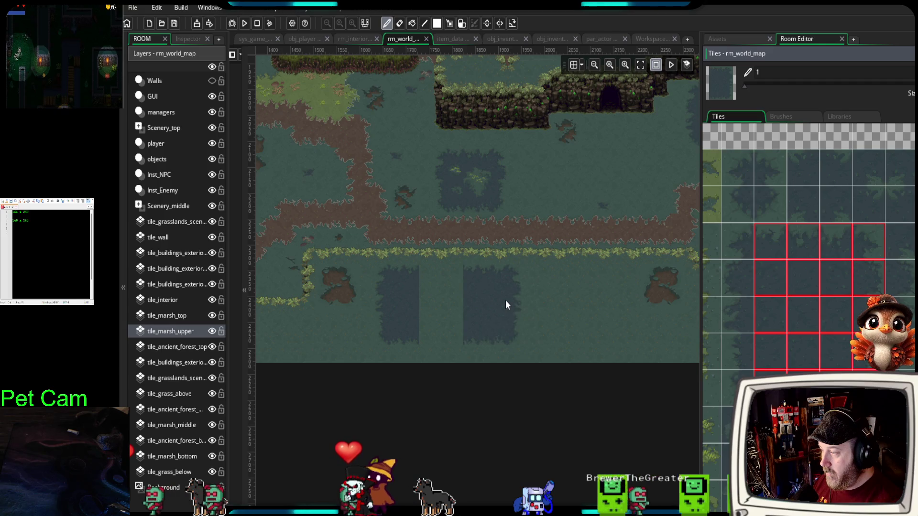
click(506, 305)
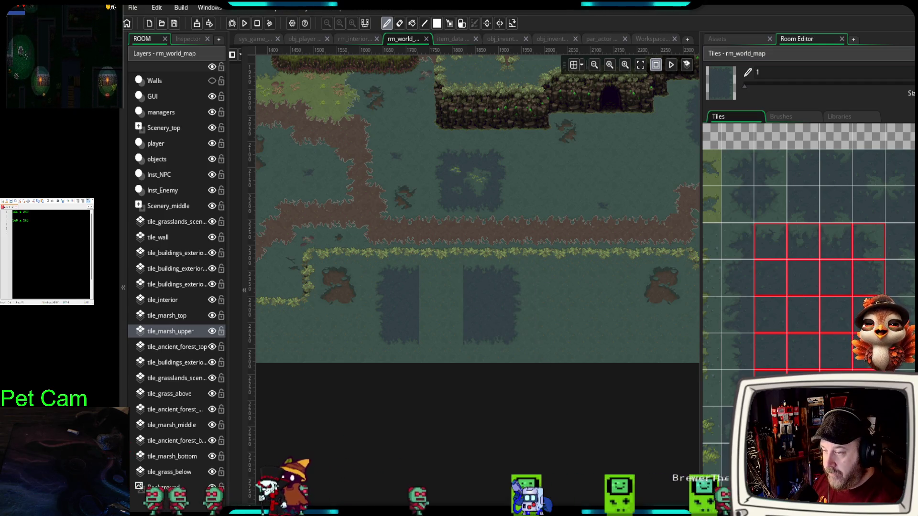
drag(894, 229, 907, 289)
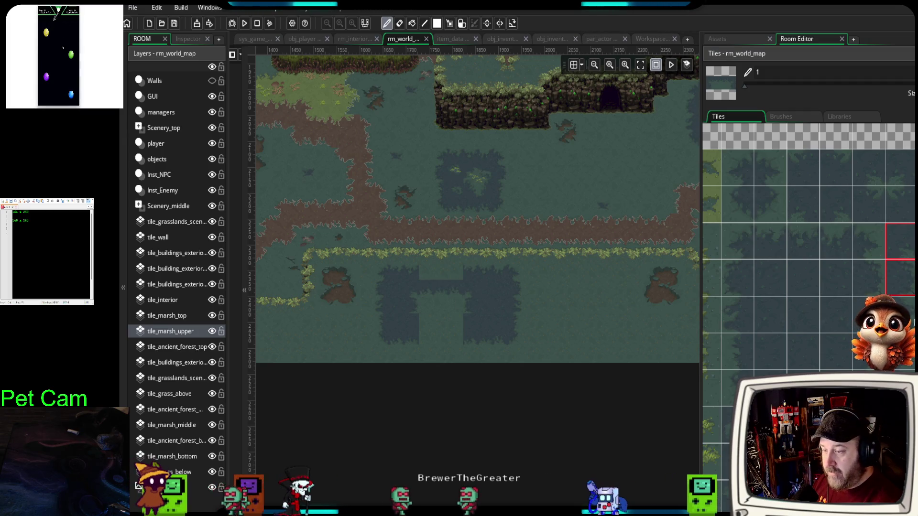
click(902, 388)
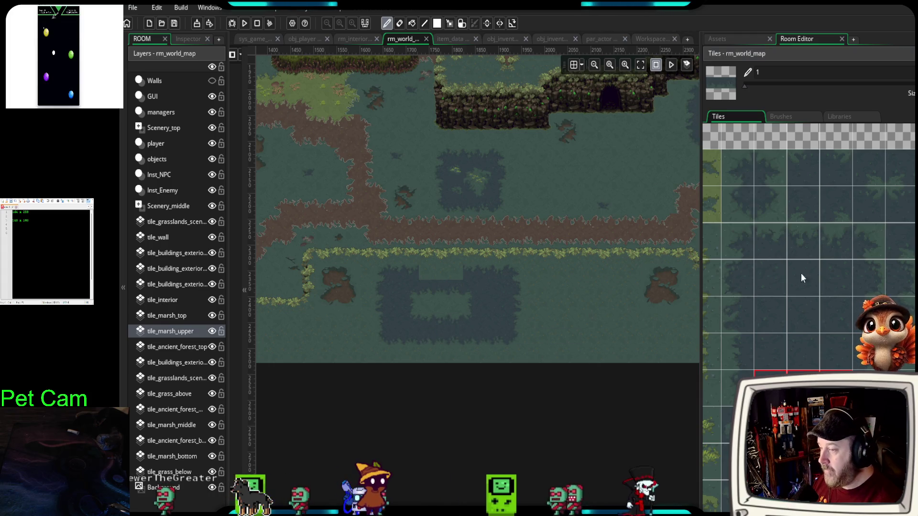
drag(770, 241, 835, 241)
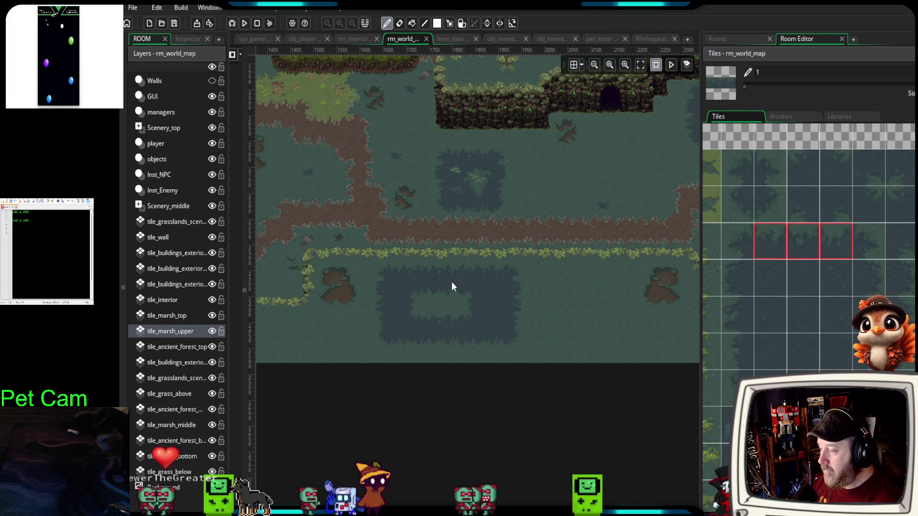
scroll(486, 313, down, 2)
scroll(486, 313, up, 2)
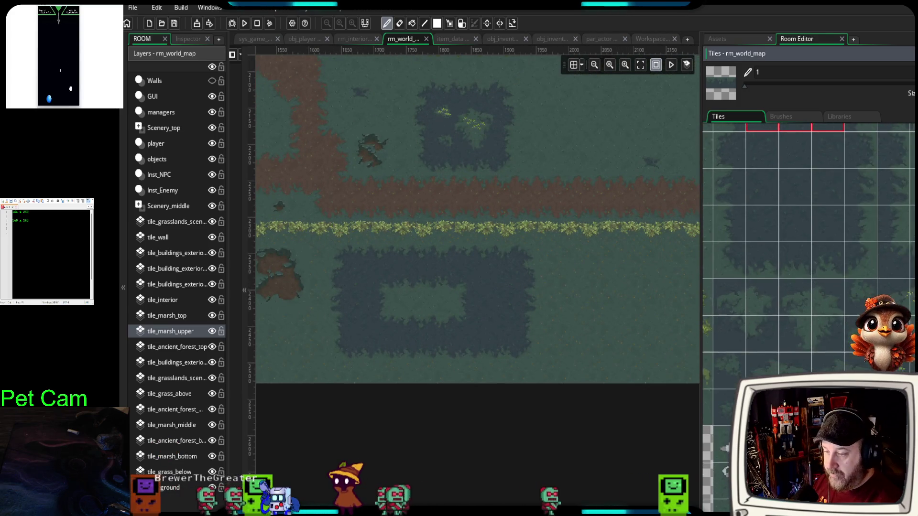
scroll(498, 302, up, 2)
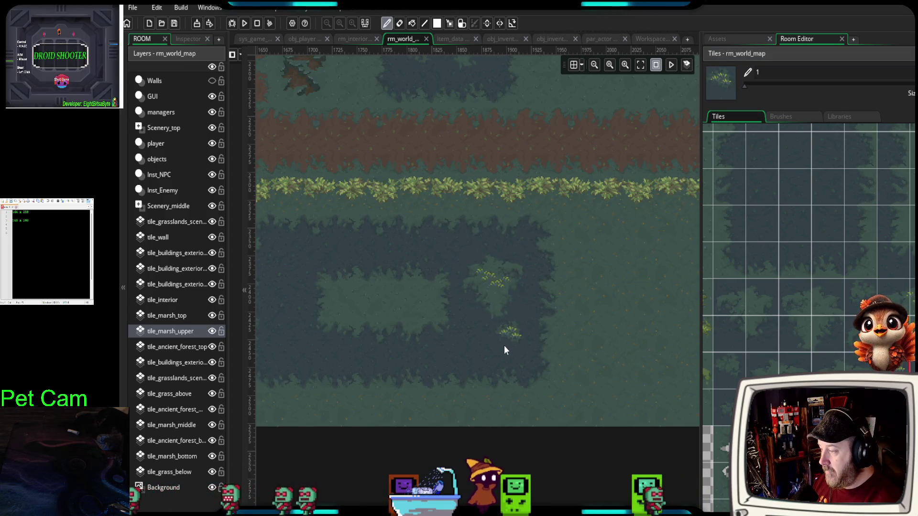
drag(504, 346, 607, 326)
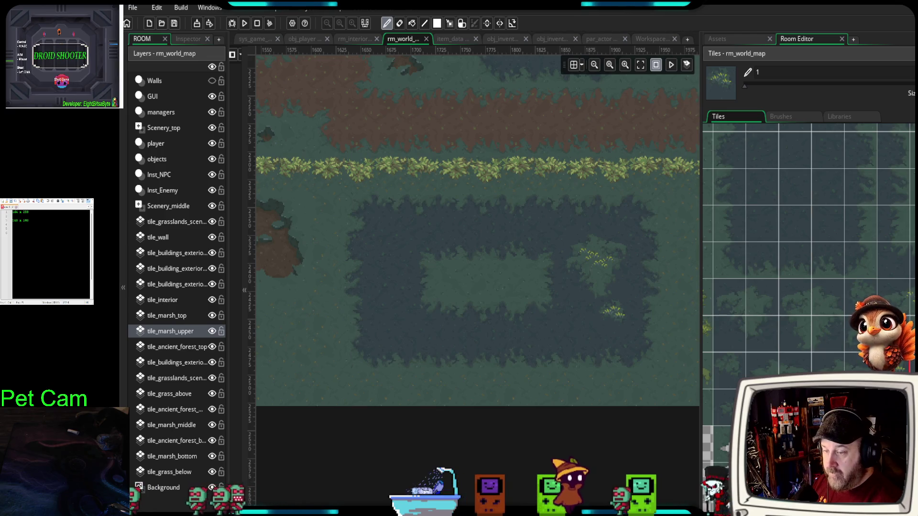
click(408, 331)
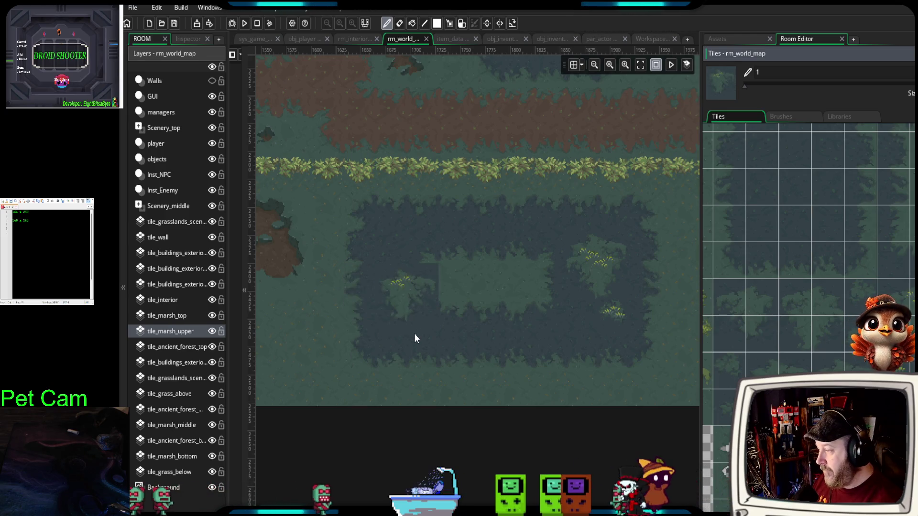
click(416, 334)
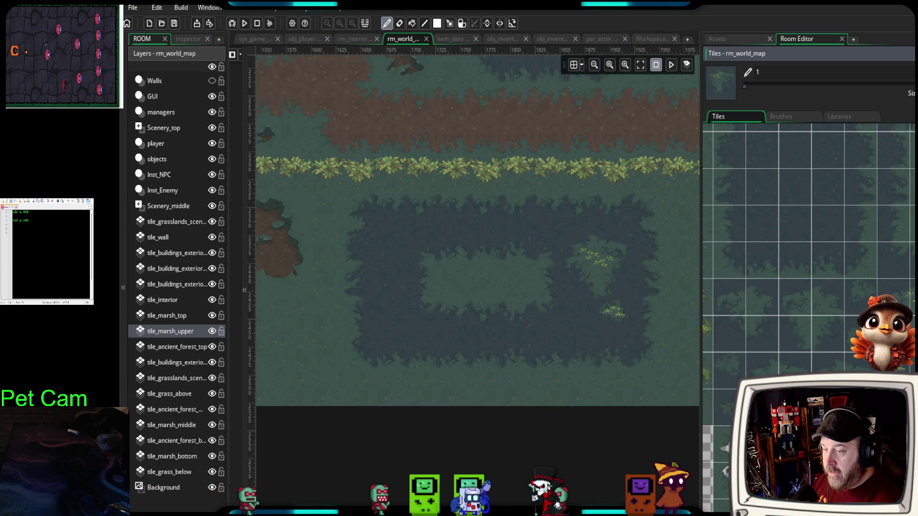
click(402, 329)
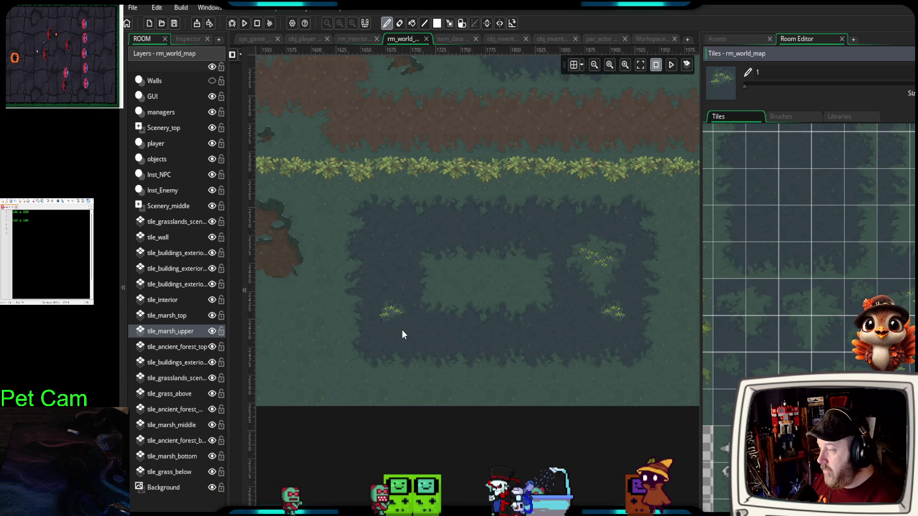
click(737, 354)
click(385, 237)
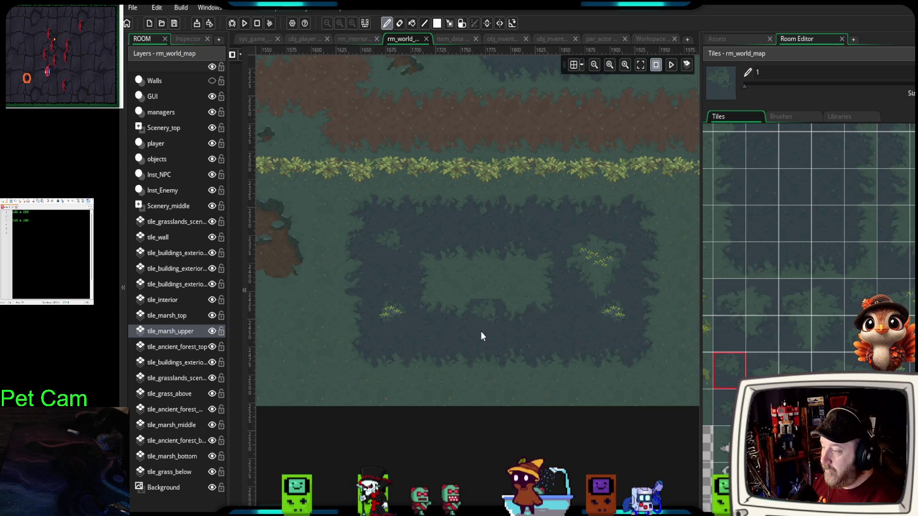
scroll(512, 364, right, 3)
scroll(464, 340, up, 2)
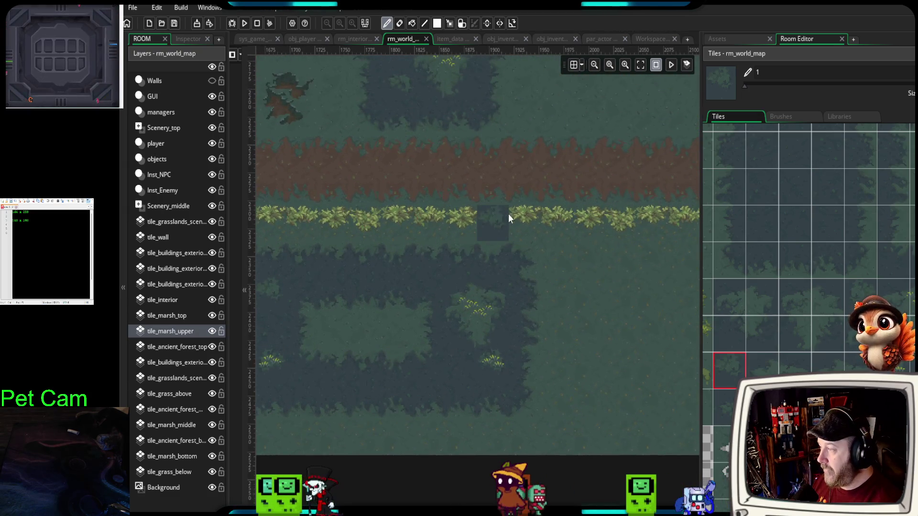
scroll(511, 214, down, 1)
scroll(621, 208, right, 2)
scroll(518, 340, up, 3)
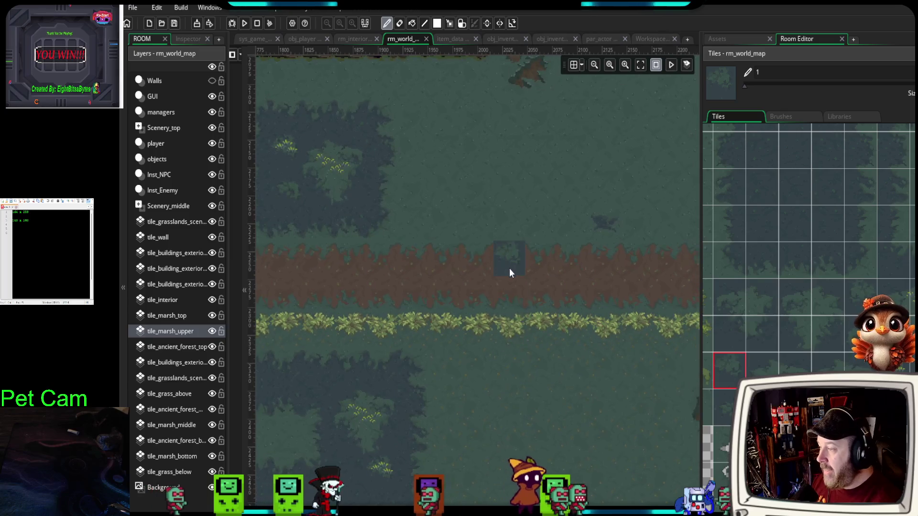
ctrl+scroll(509, 266, up, 1)
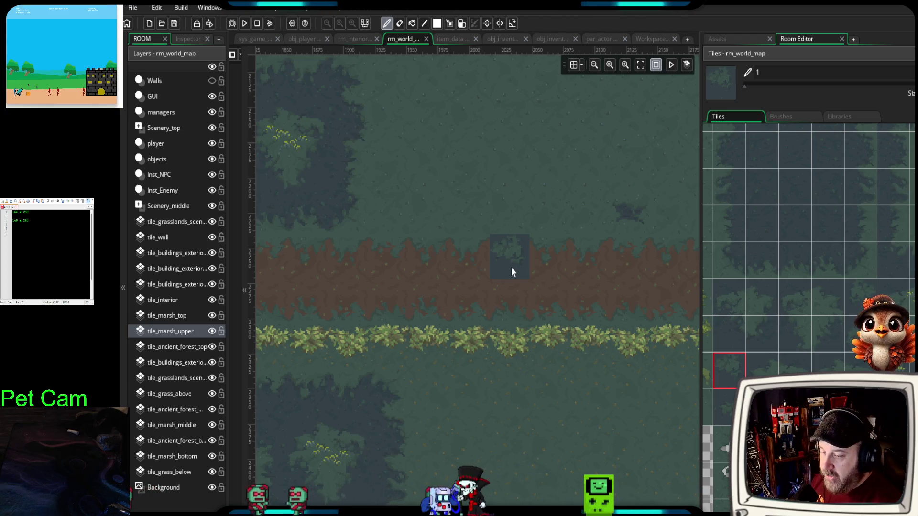
drag(479, 172, 472, 280)
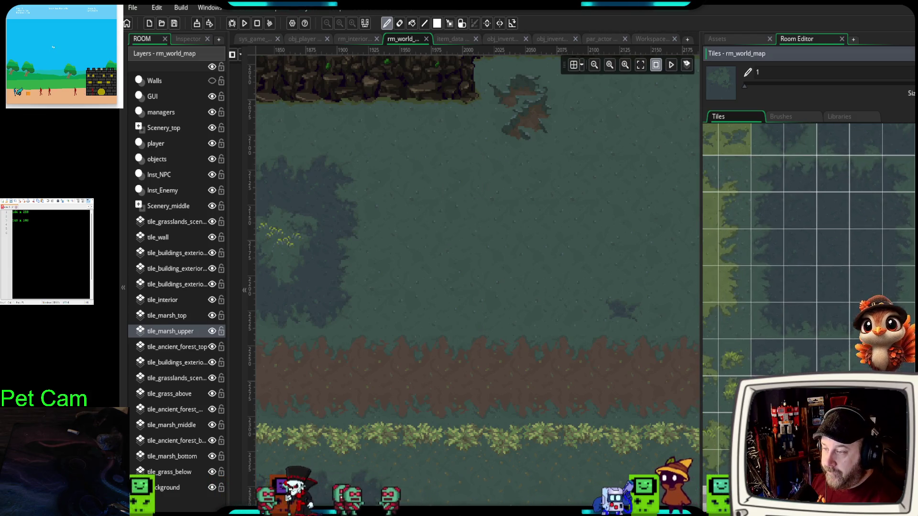
- Paint the top edge, body and right side of a dark water pond above the dirt path
scroll(778, 206, down, 3)
mouse_move(776, 174)
mouse_down()
mouse_move(768, 191)
mouse_move(777, 201)
mouse_move(795, 201)
mouse_up()
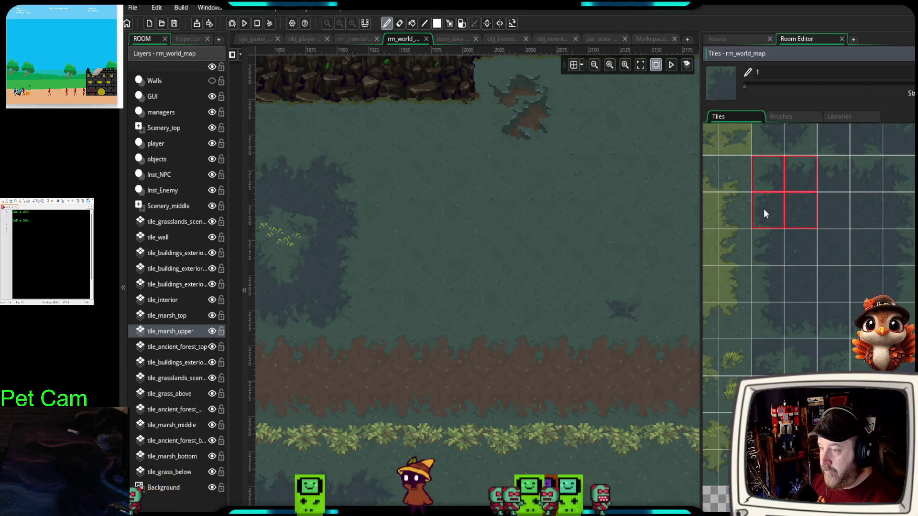
click(767, 180)
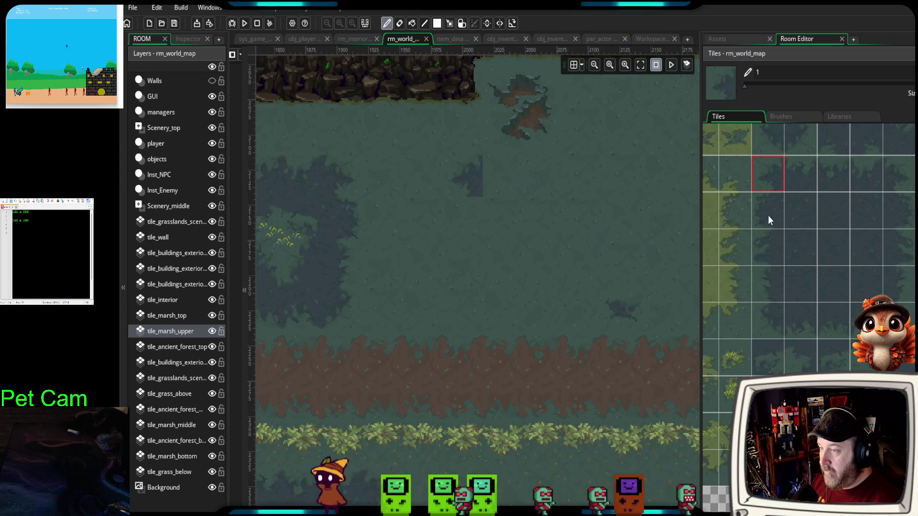
scroll(777, 244, up, 2)
click(785, 176)
click(515, 177)
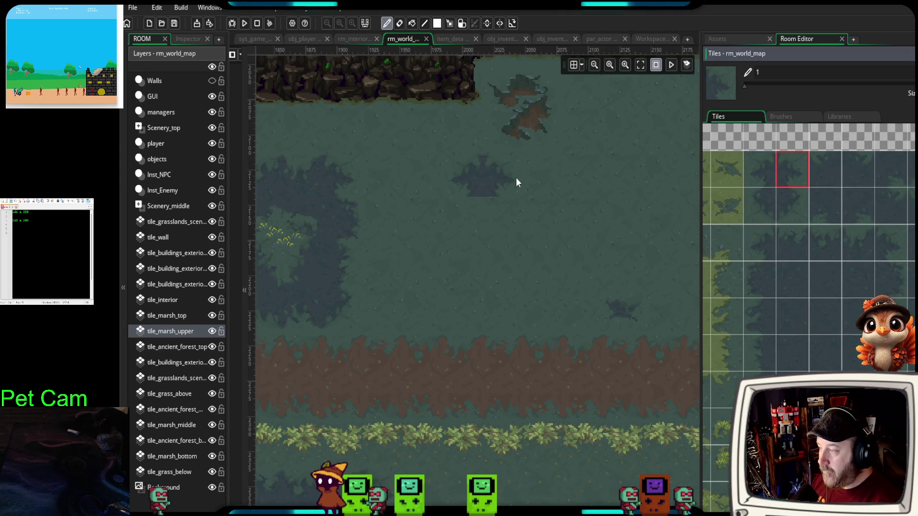
click(763, 277)
click(473, 218)
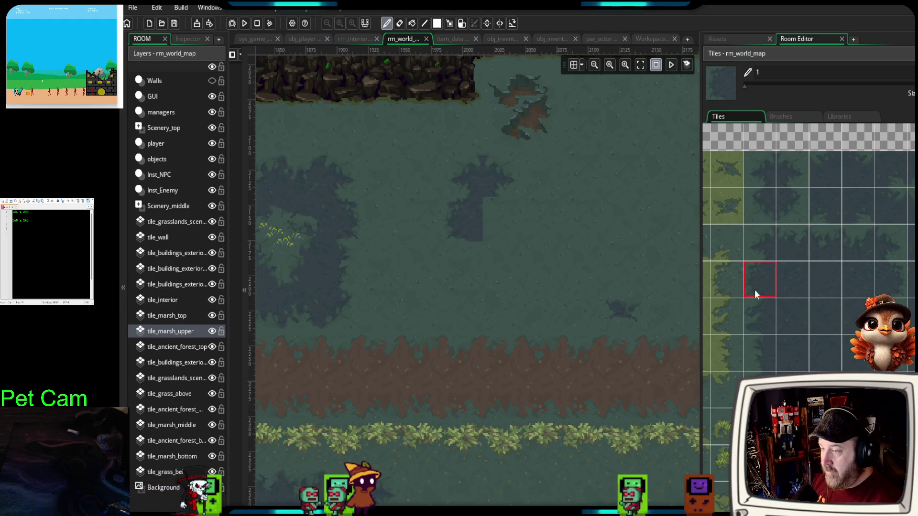
click(768, 202)
click(789, 208)
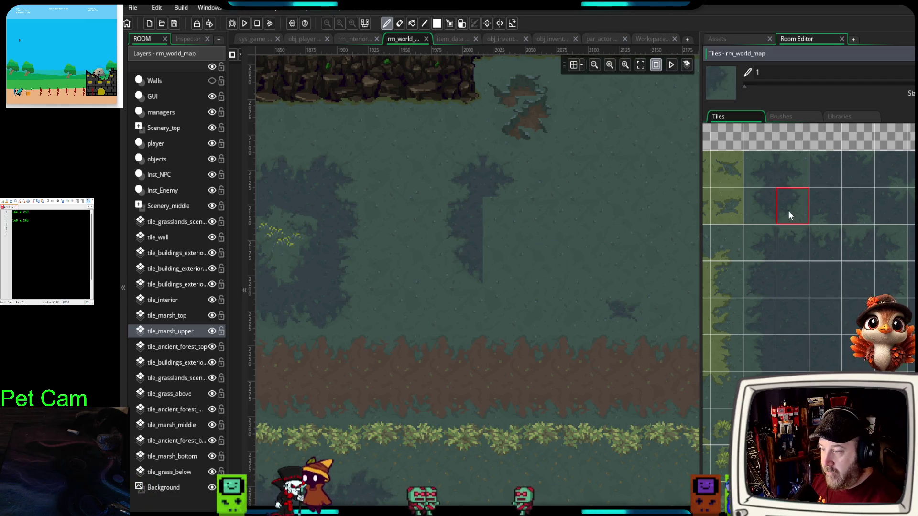
click(510, 254)
- Widen the pond to the right with more dark water tiles
click(892, 313)
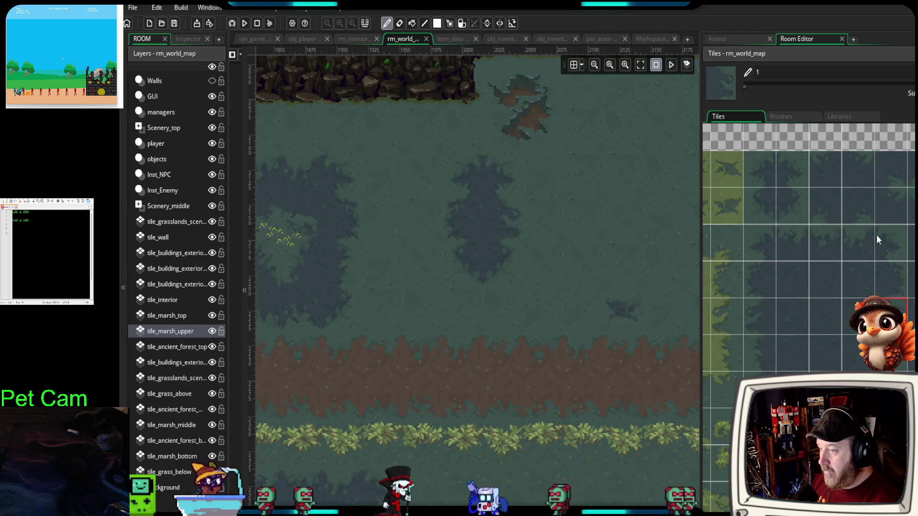
click(851, 250)
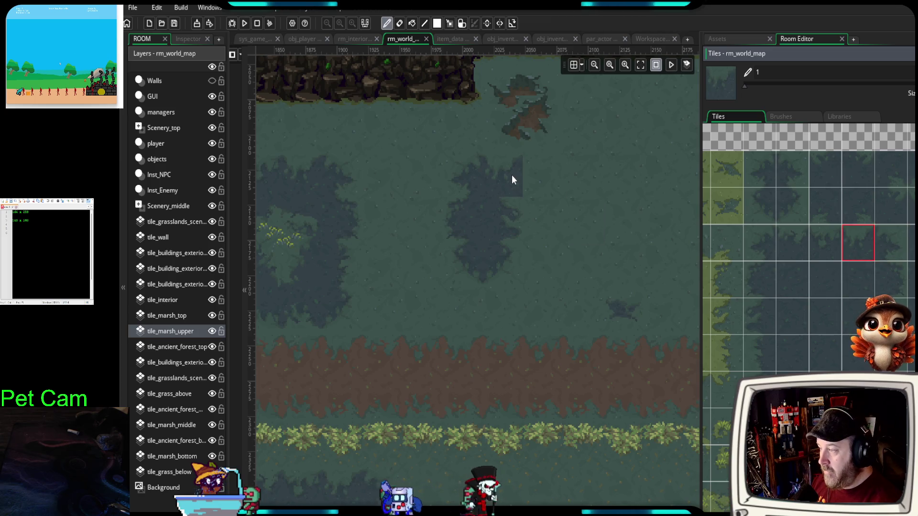
click(897, 254)
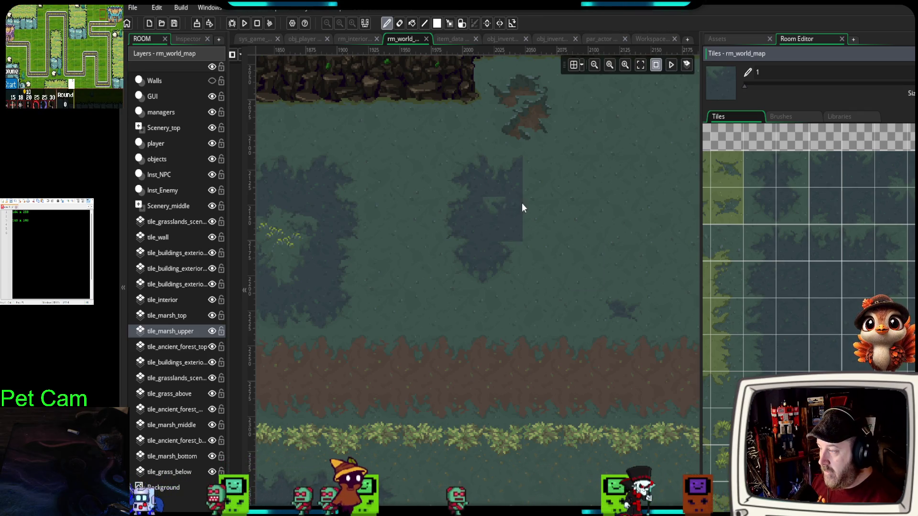
click(553, 221)
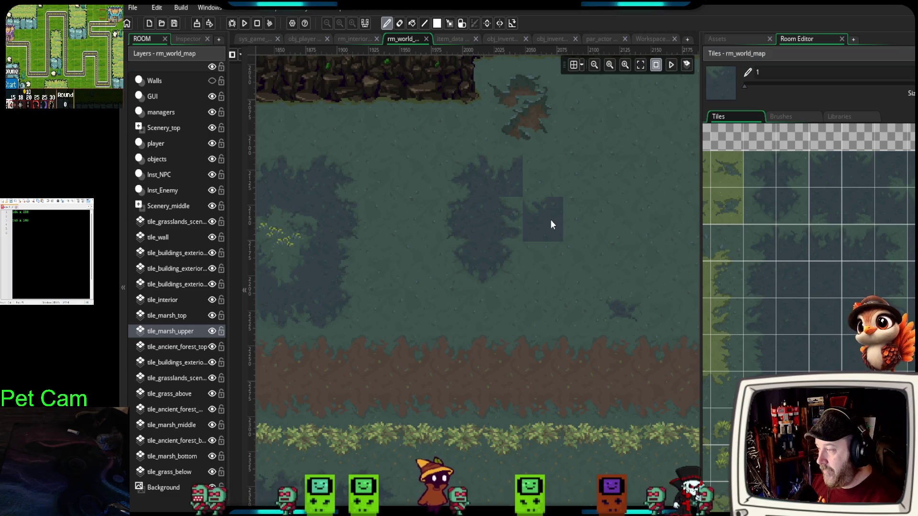
click(891, 243)
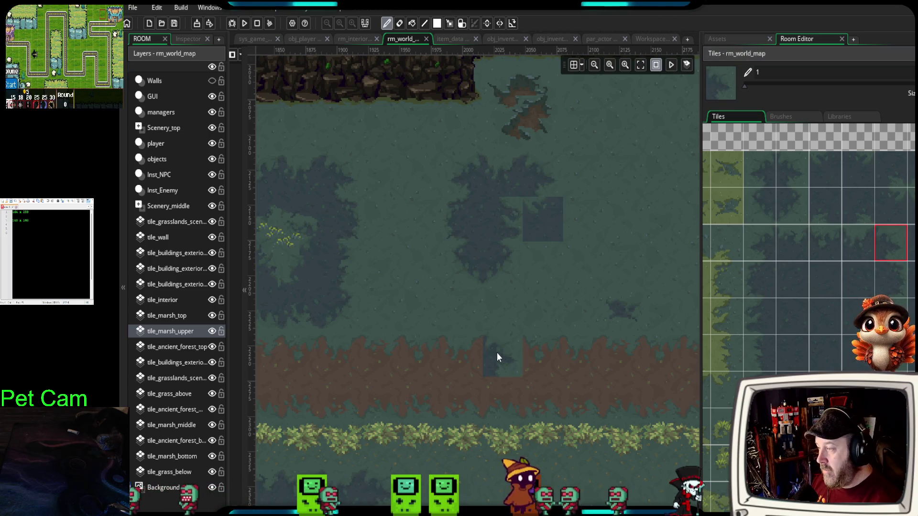
click(822, 310)
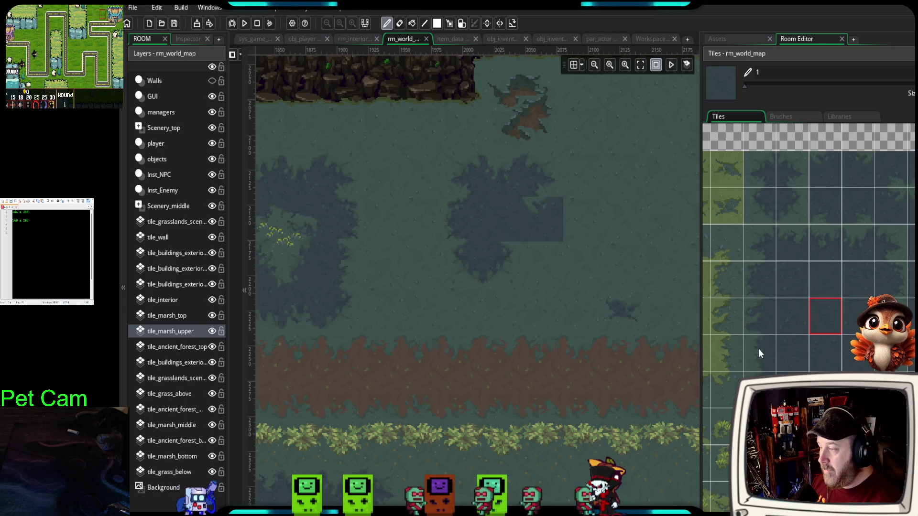
click(512, 271)
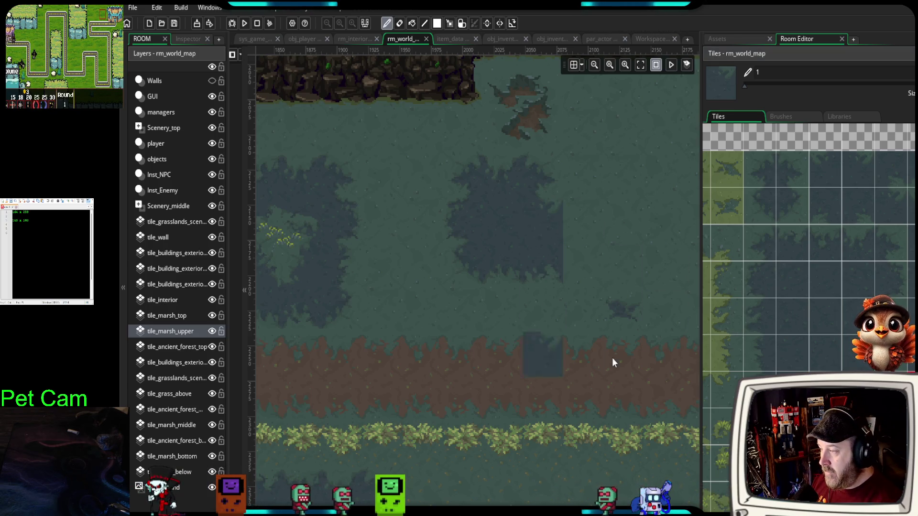
- Paint the pond's right edge, then switch to the Glare Engine page in the browser
click(824, 243)
click(586, 203)
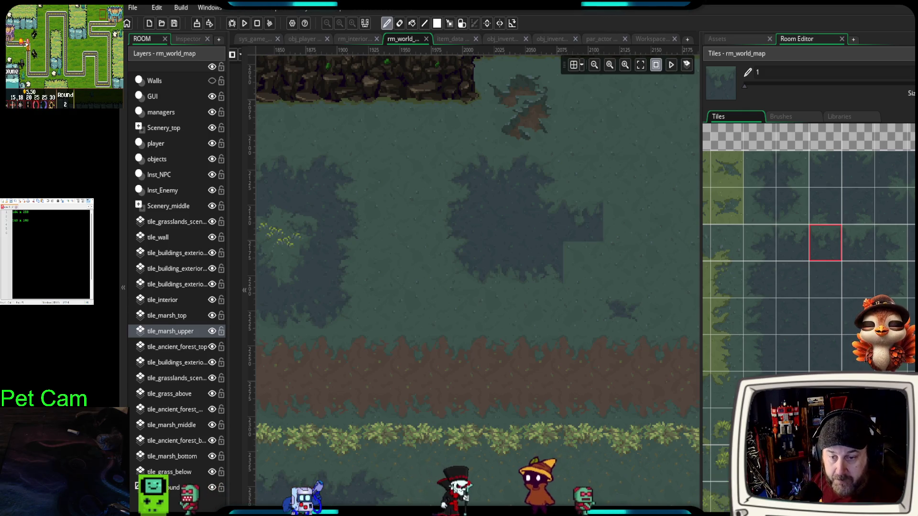
key(alt+Tab)
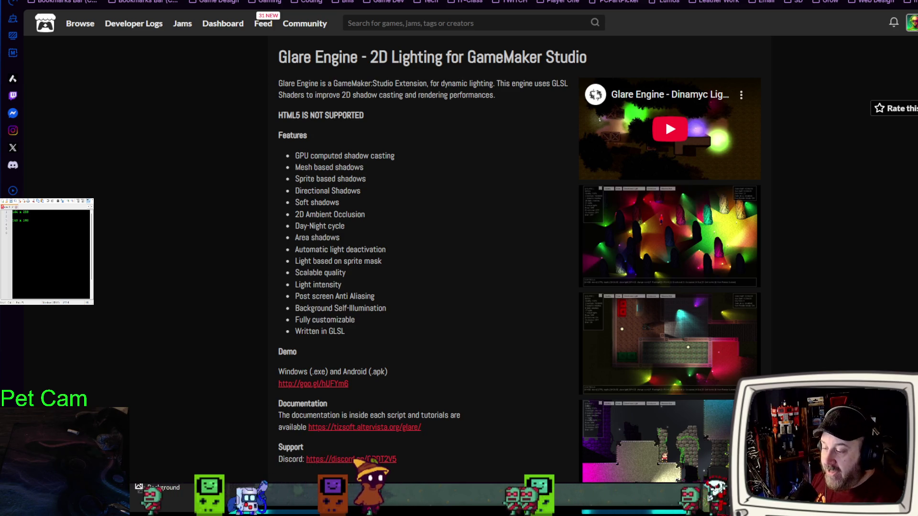
- Play the embedded Glare Engine demo video, pause it, and reopen it on YouTube
scroll(601, 397, down, 5)
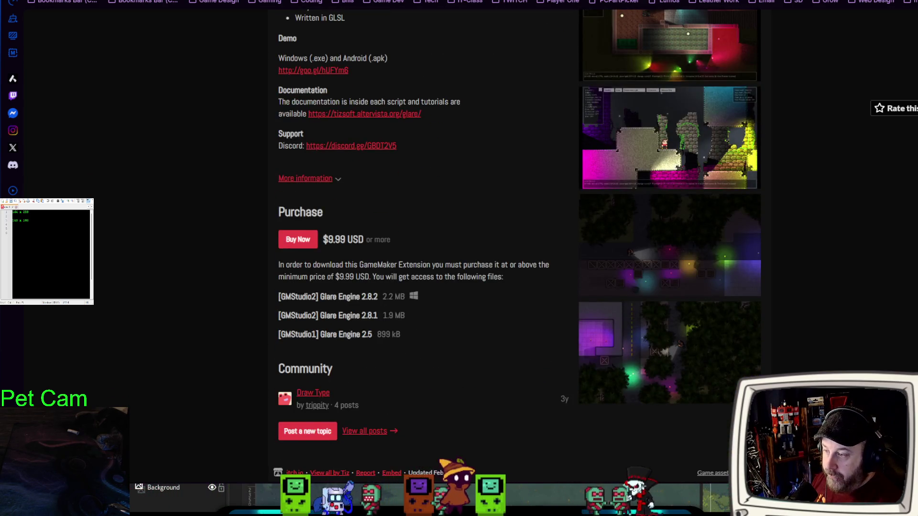
scroll(602, 397, up, 5)
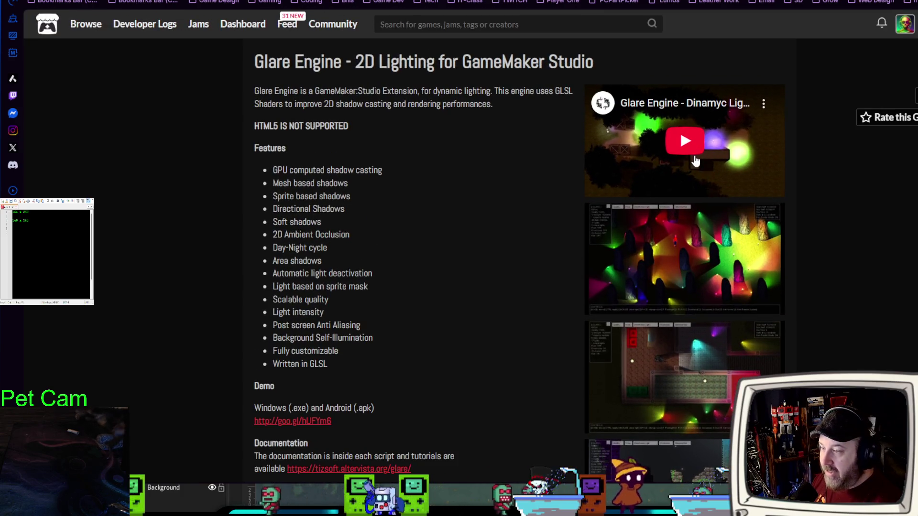
ctrl+scroll(698, 153, up, 4)
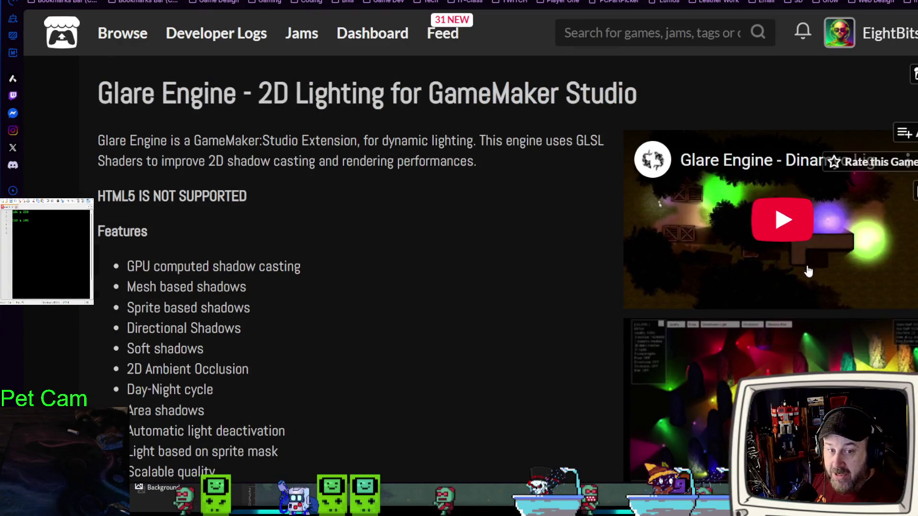
click(815, 289)
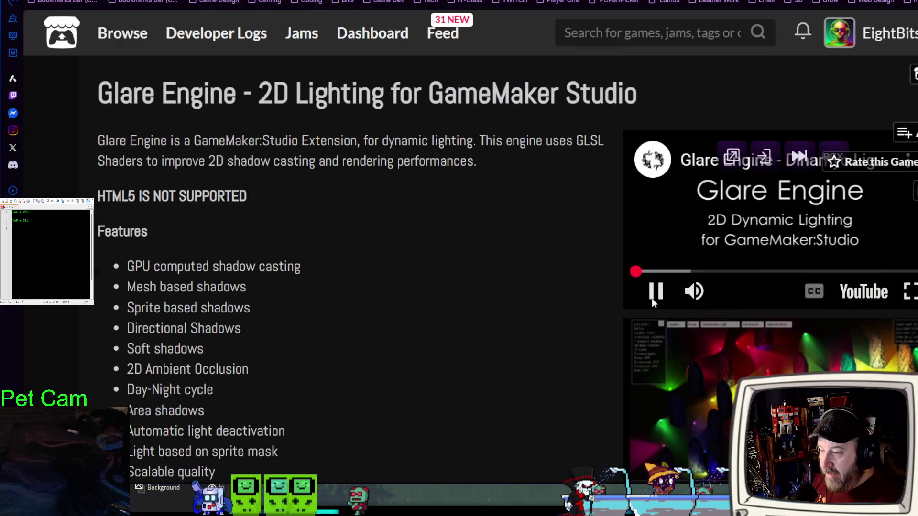
ctrl+scroll(708, 270, down, 4)
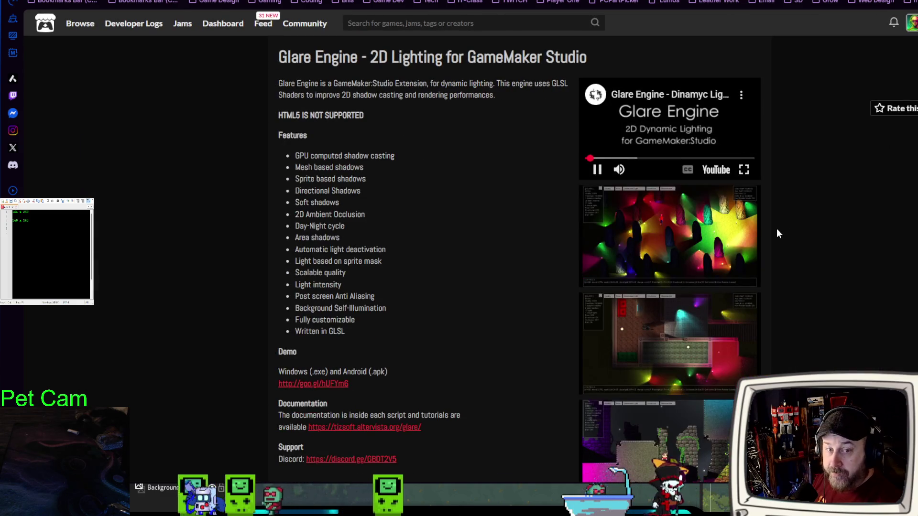
click(601, 173)
click(716, 172)
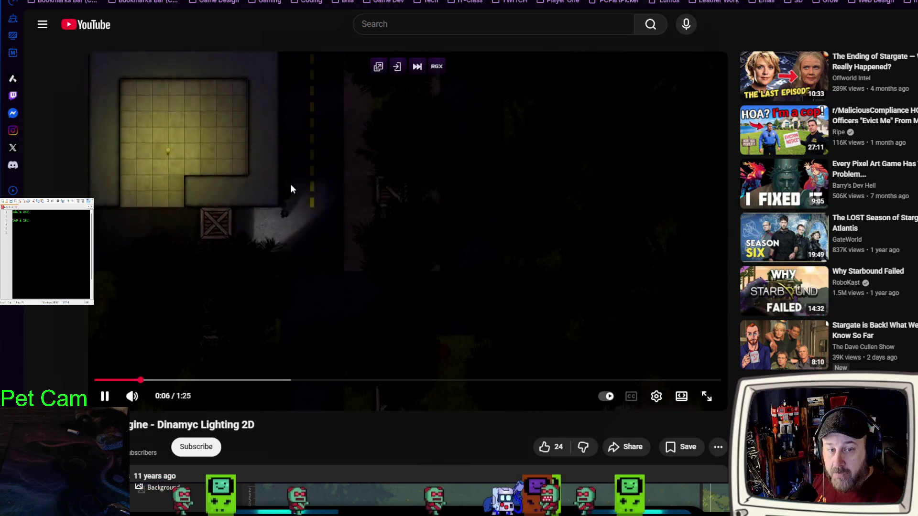
- Watch the Glare Engine lighting demo to 1:14, then return to the itch.io page
mouse_move(773, 250)
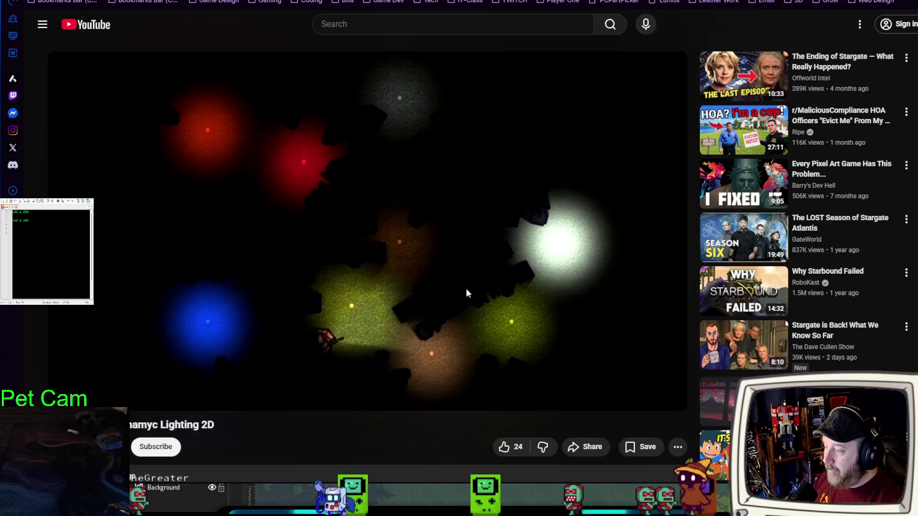
mouse_move(173, 247)
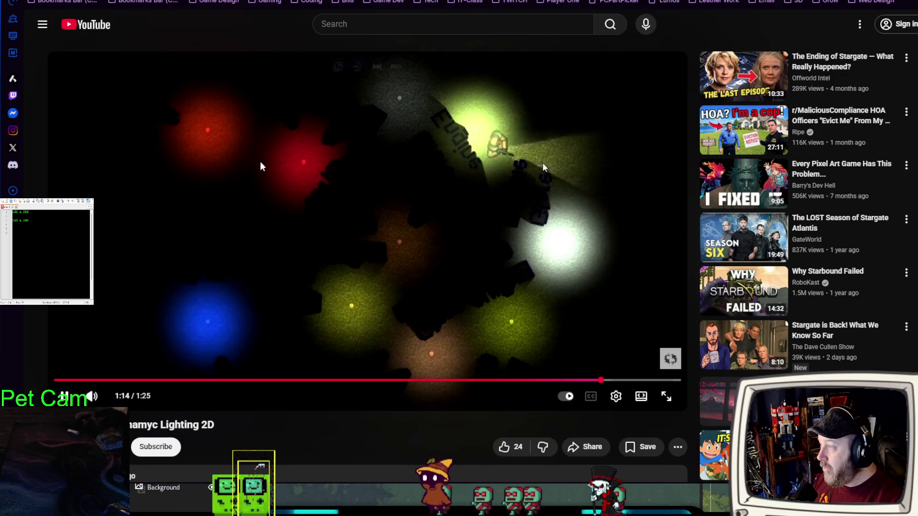
click(388, 10)
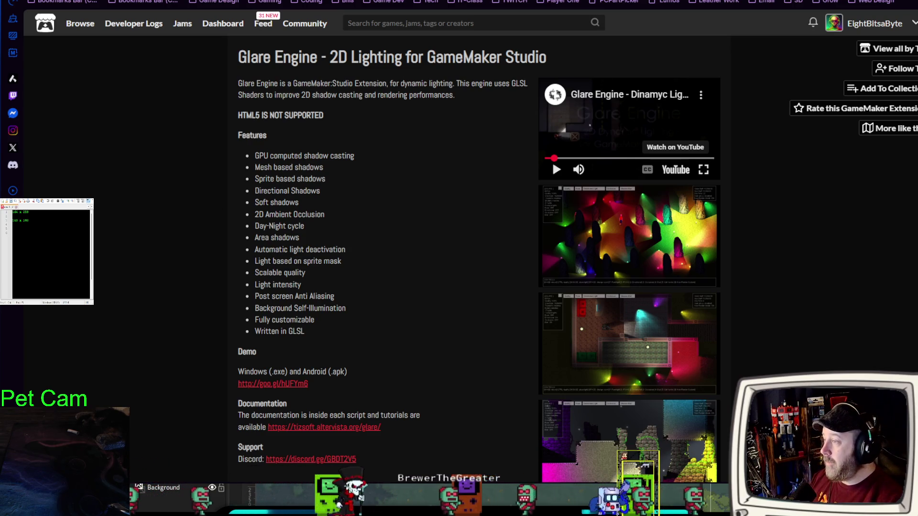
- Open a new tab and browse the library author's GitHub page
key(ctrl+t)
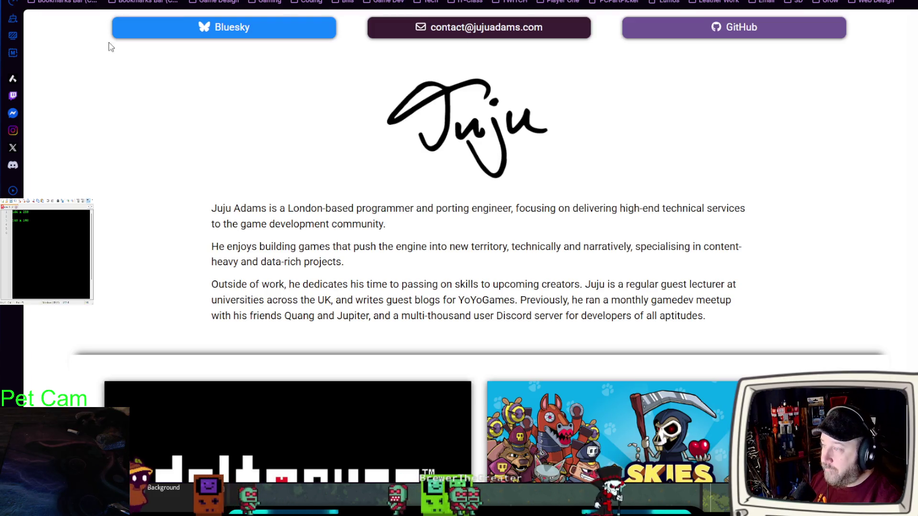
click(759, 28)
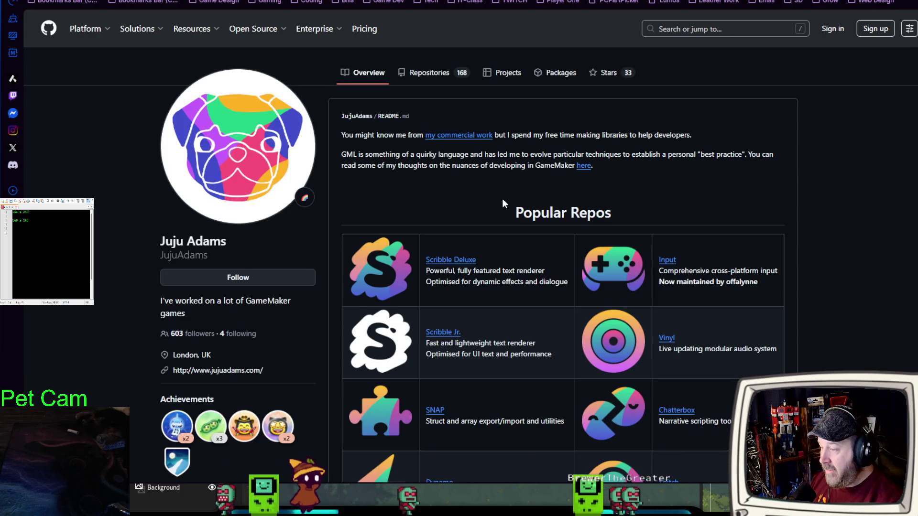
scroll(503, 203, down, 6)
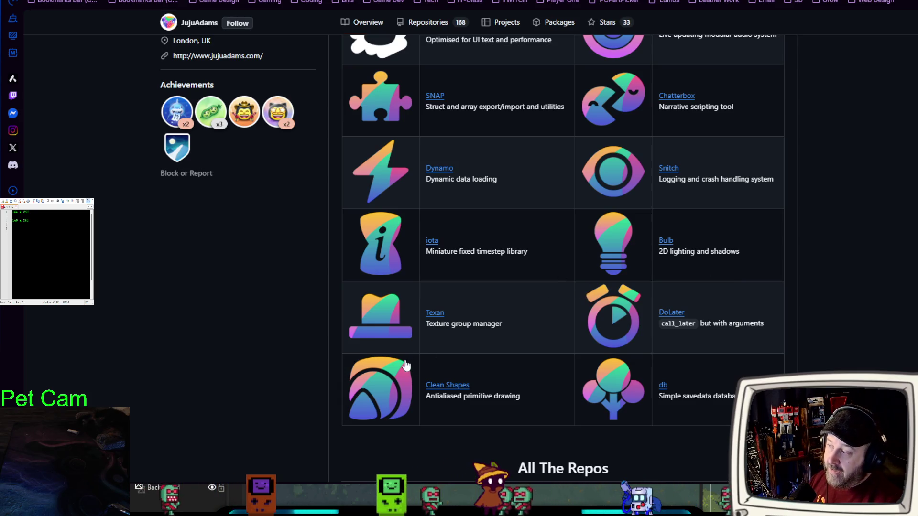
scroll(809, 287, down, 3)
scroll(810, 287, down, 7)
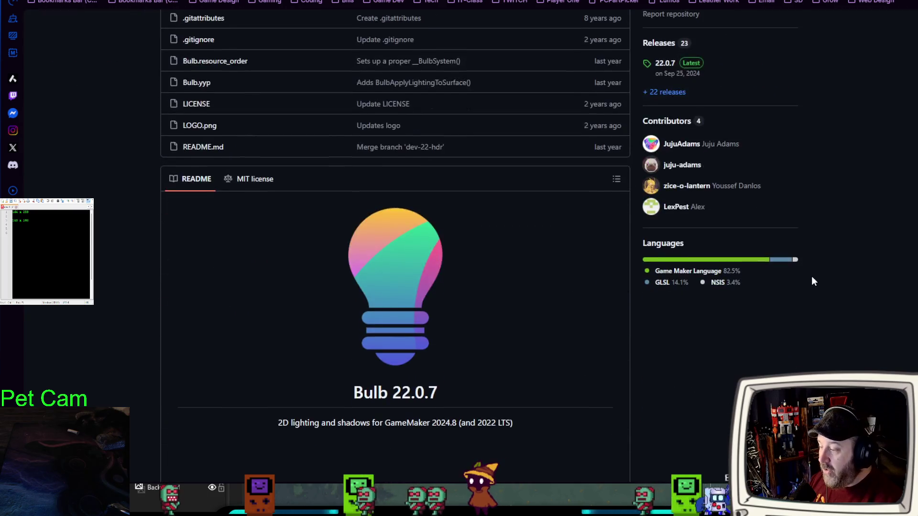
scroll(799, 270, up, 10)
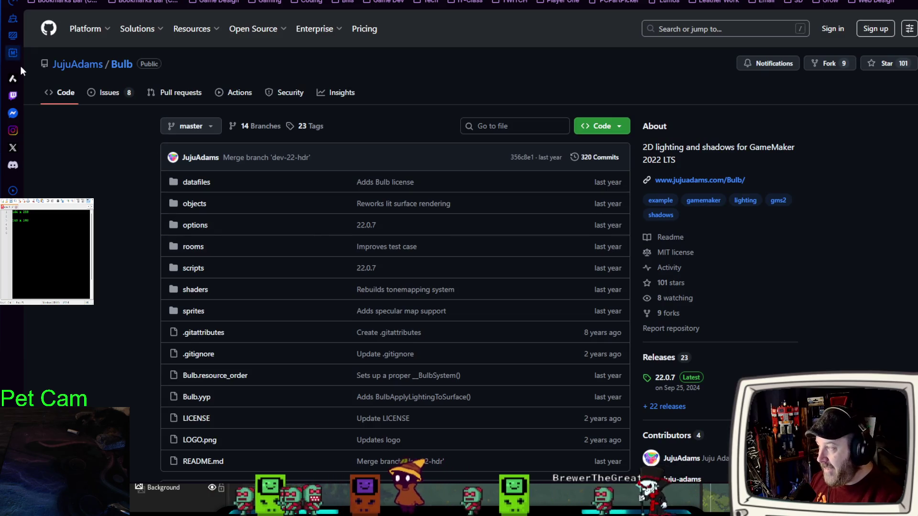
- Go back to the author's profile and read through the Bulb repository README
click(20, 3)
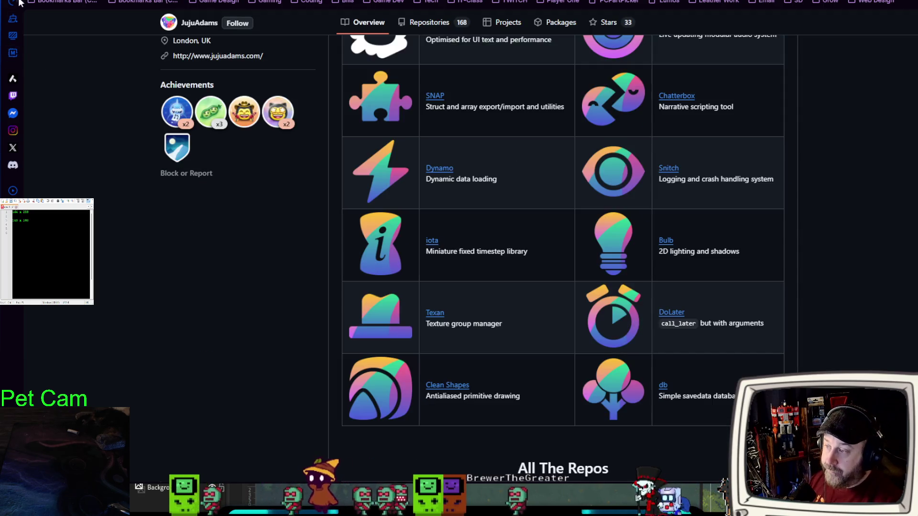
scroll(139, 296, up, 1)
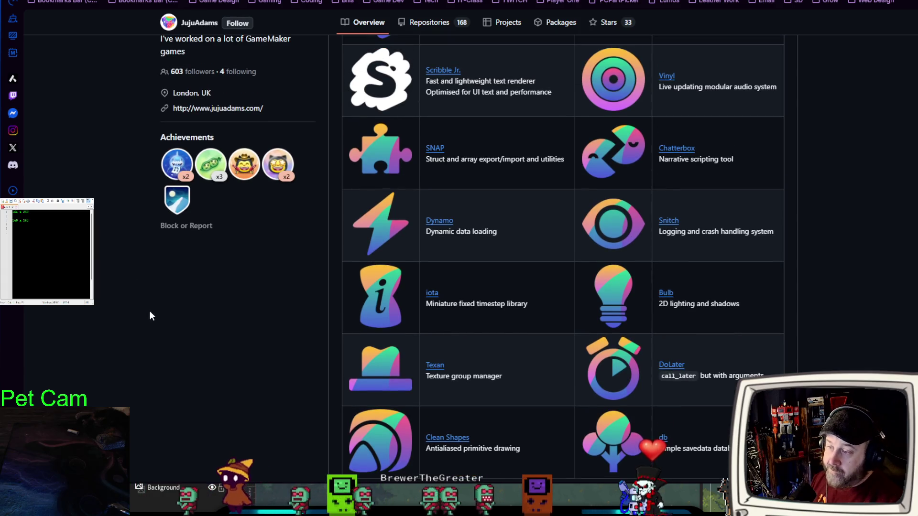
scroll(137, 315, up, 4)
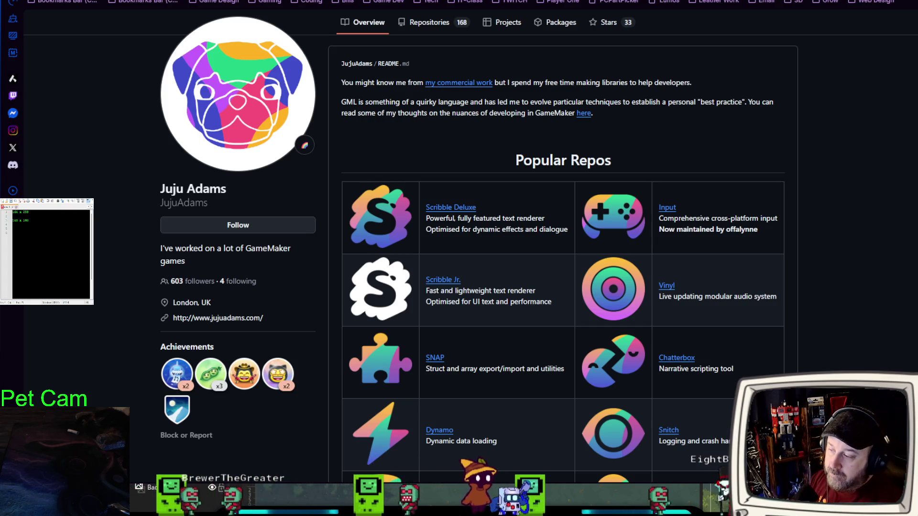
scroll(563, 268, down, 7)
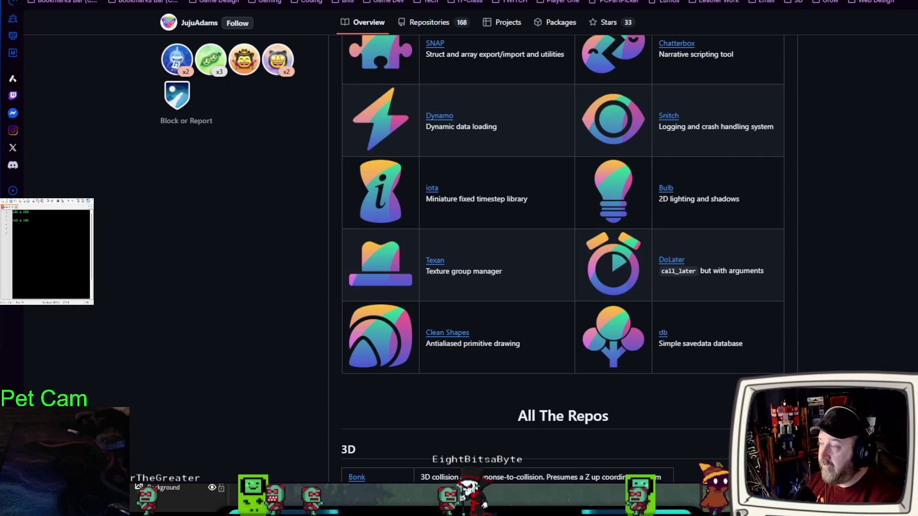
scroll(562, 258, up, 2)
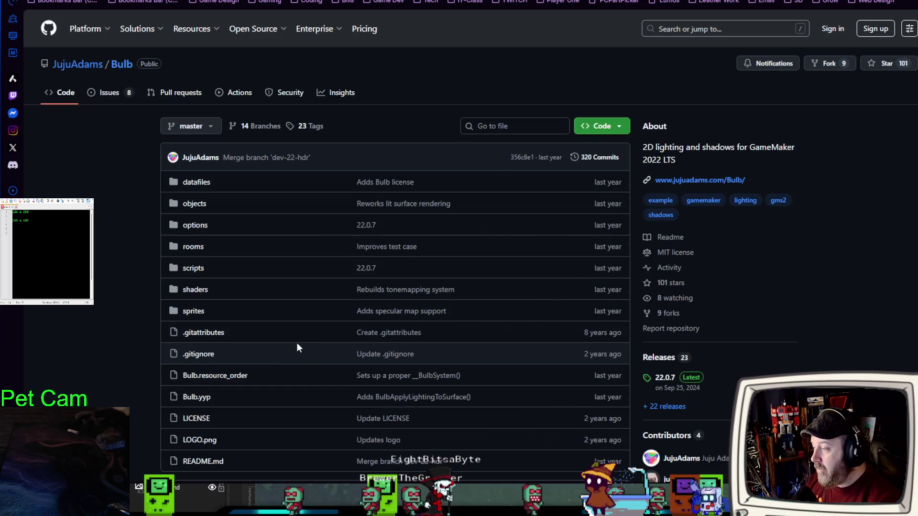
scroll(68, 364, down, 3)
scroll(72, 365, down, 5)
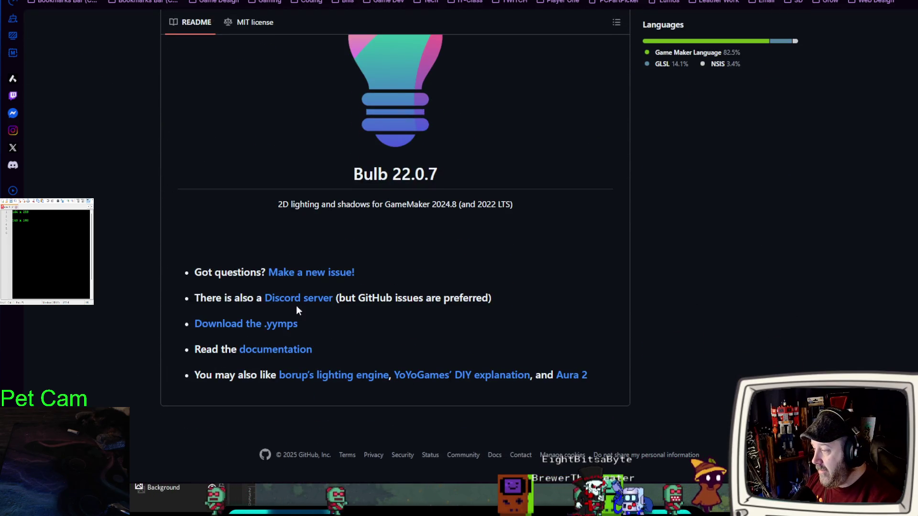
- Look over the Bulb documentation site, then navigate back to the Glare Engine itch.io page
click(269, 352)
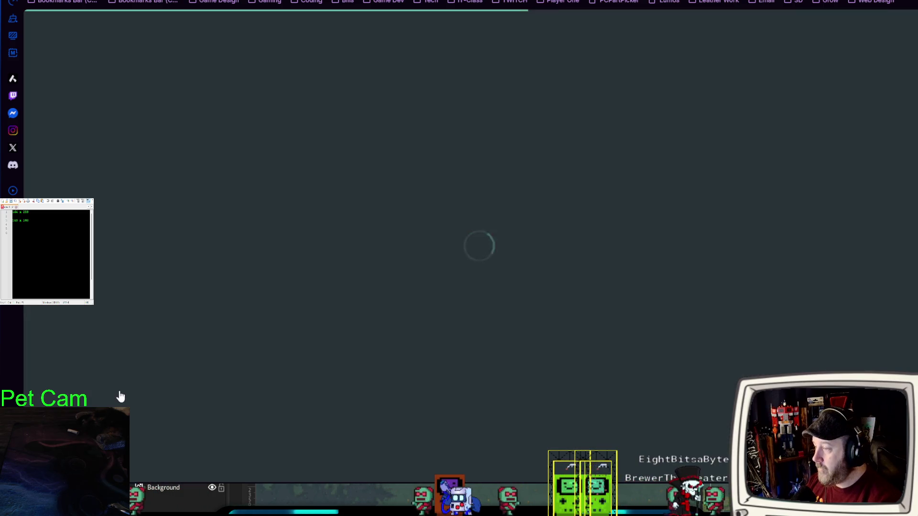
scroll(335, 280, down, 15)
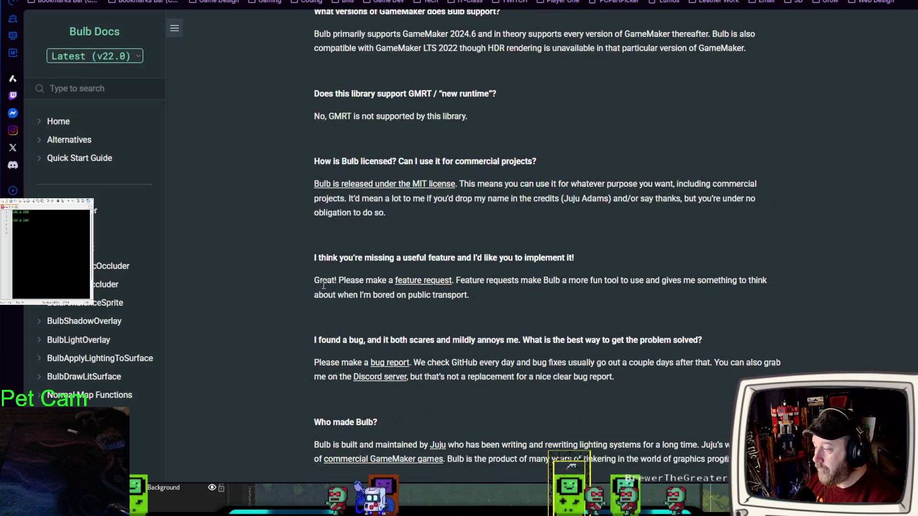
scroll(301, 289, up, 15)
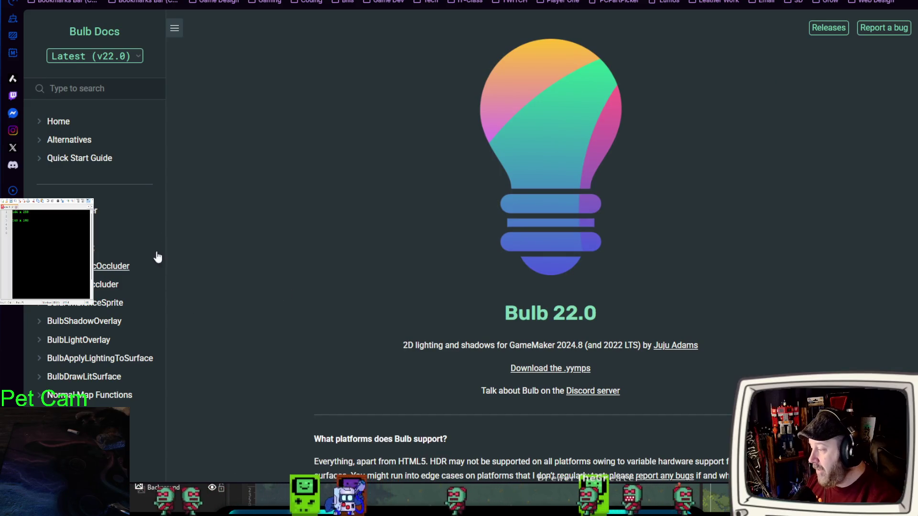
key(alt+Left)
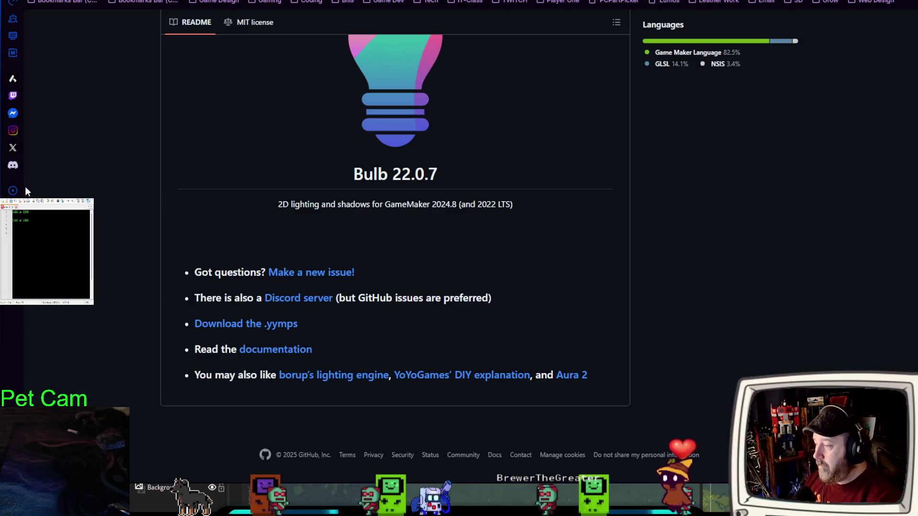
scroll(131, 246, up, 10)
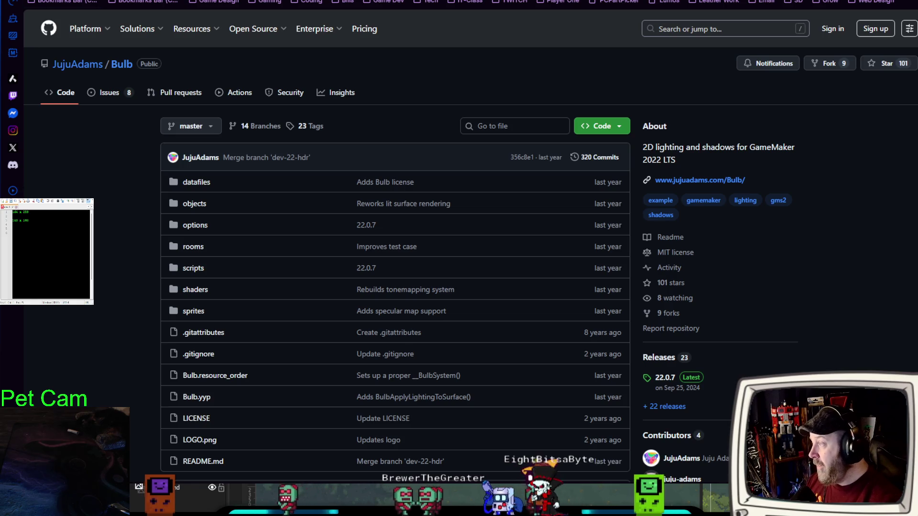
key(alt+Left)
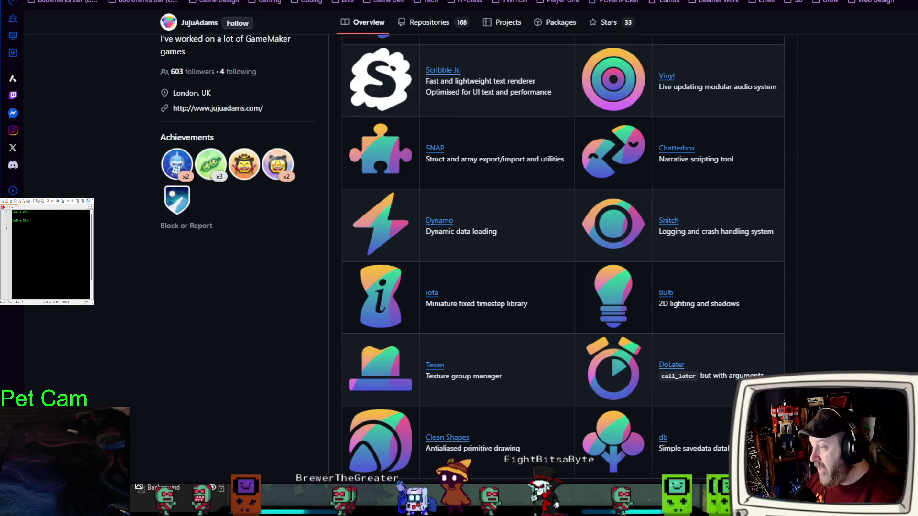
scroll(148, 252, up, 5)
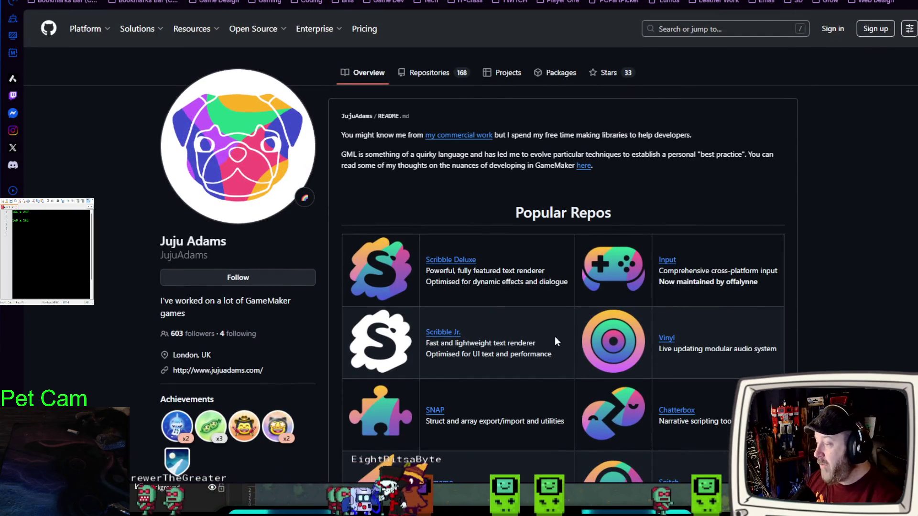
key(alt+Left)
scroll(185, 295, down, 5)
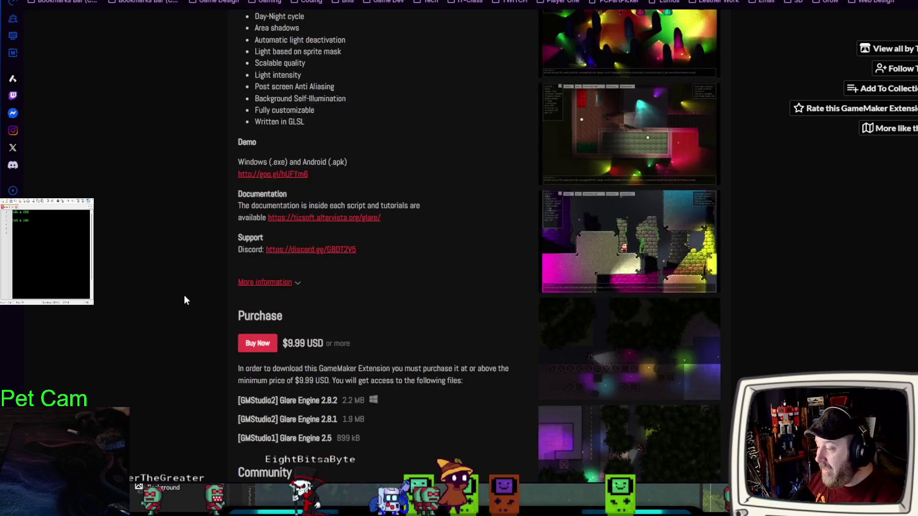
scroll(185, 295, down, 1)
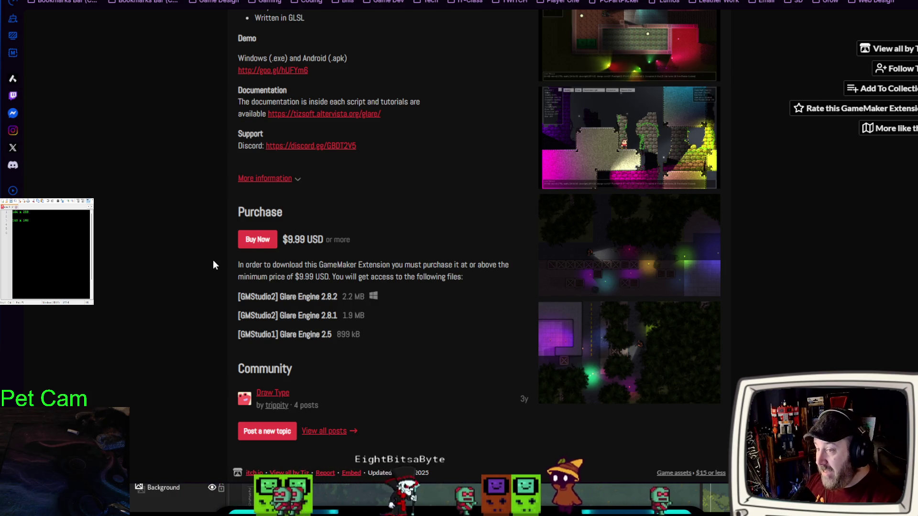
scroll(405, 234, up, 4)
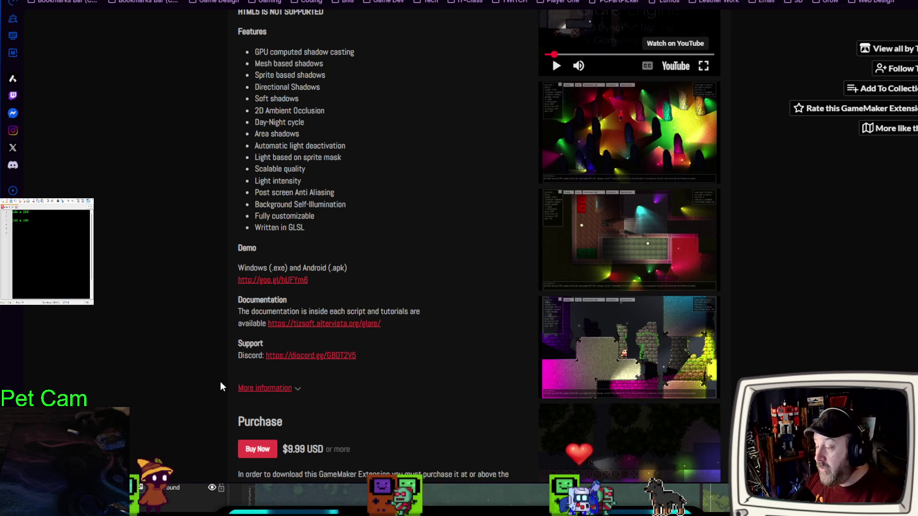
scroll(221, 386, down, 3)
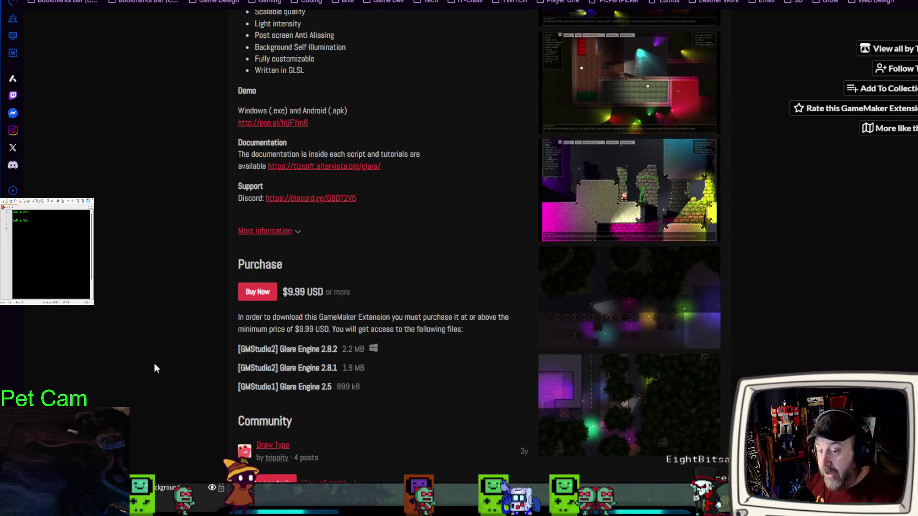
scroll(146, 378, up, 4)
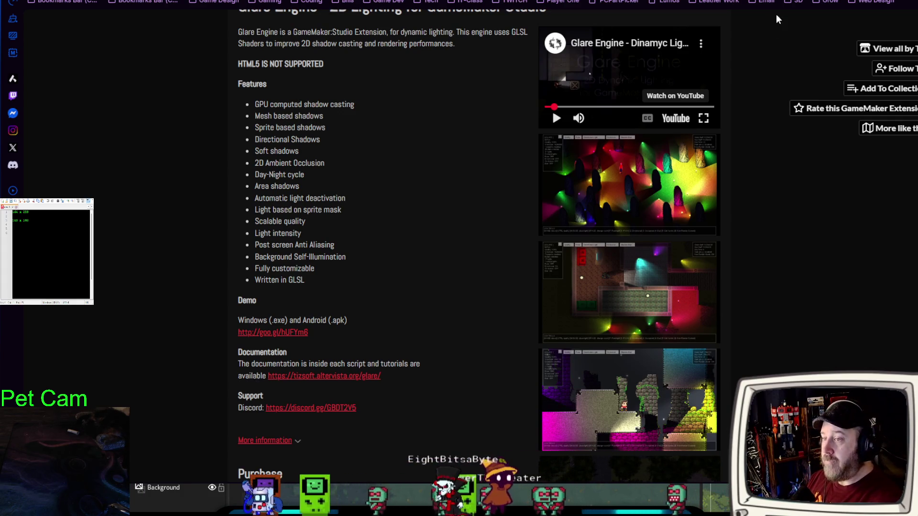
scroll(441, 226, up, 1)
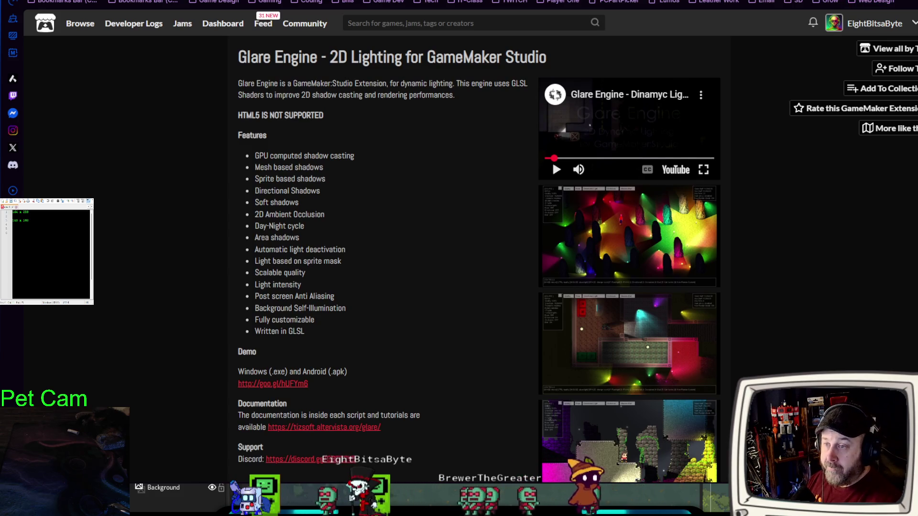
key(alt+Tab)
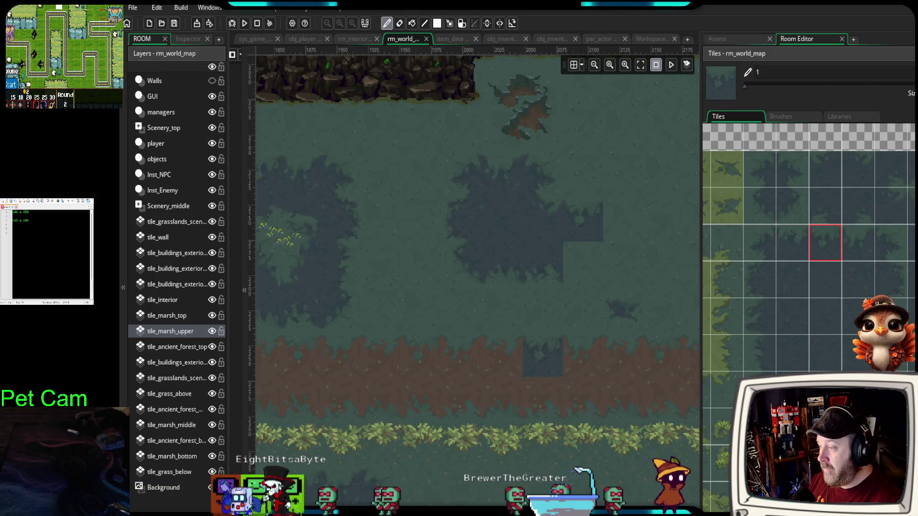
- Paint dark pond tiles into the marsh, filling the empty gap in the pond
scroll(510, 356, up, 1)
scroll(567, 354, up, 1)
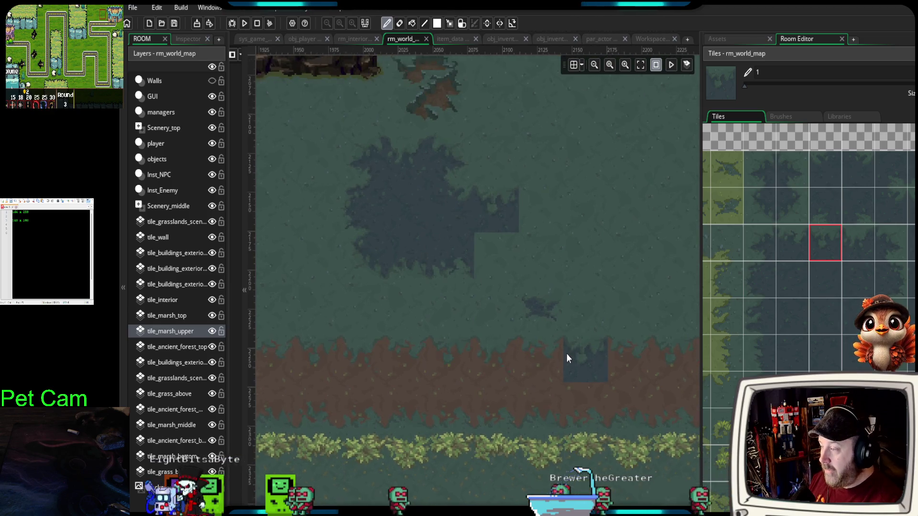
drag(519, 353, 536, 399)
click(825, 243)
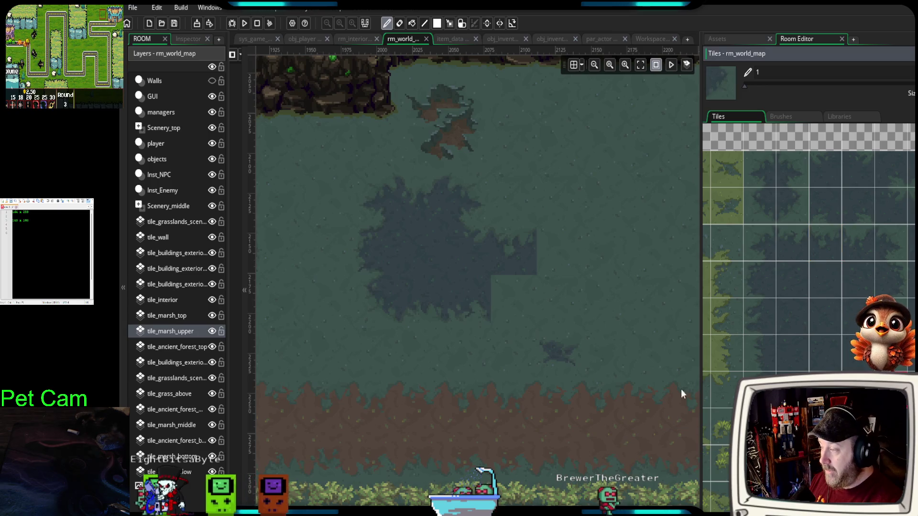
click(545, 311)
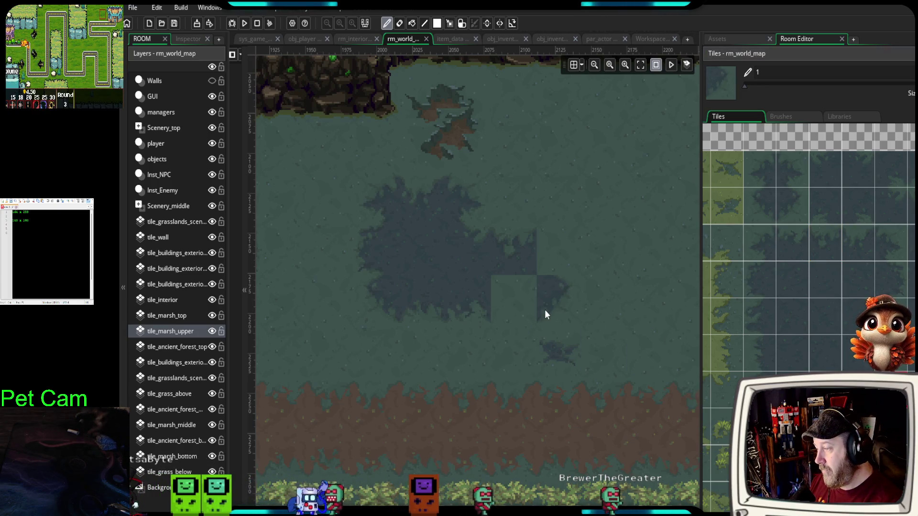
click(894, 243)
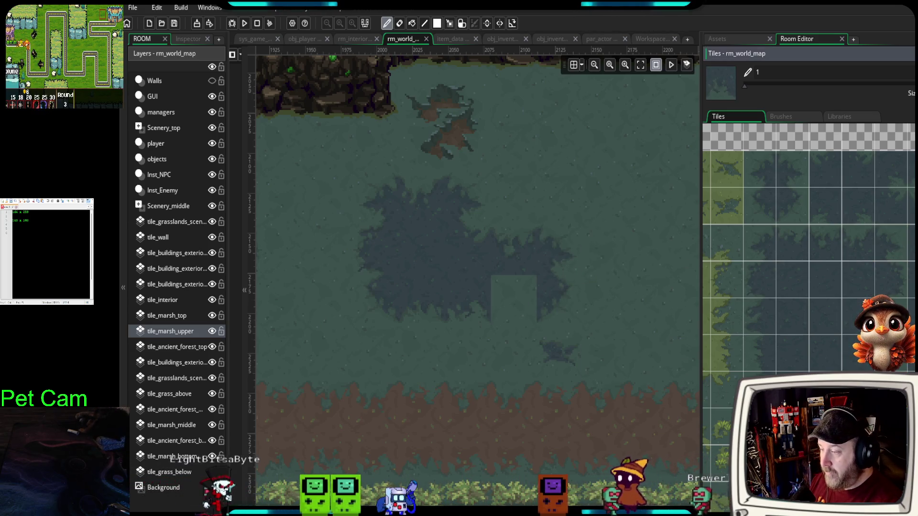
click(498, 300)
- Bring the ponds east of the cave cliffs into view and choose a single marsh tile
scroll(481, 408, down, 3)
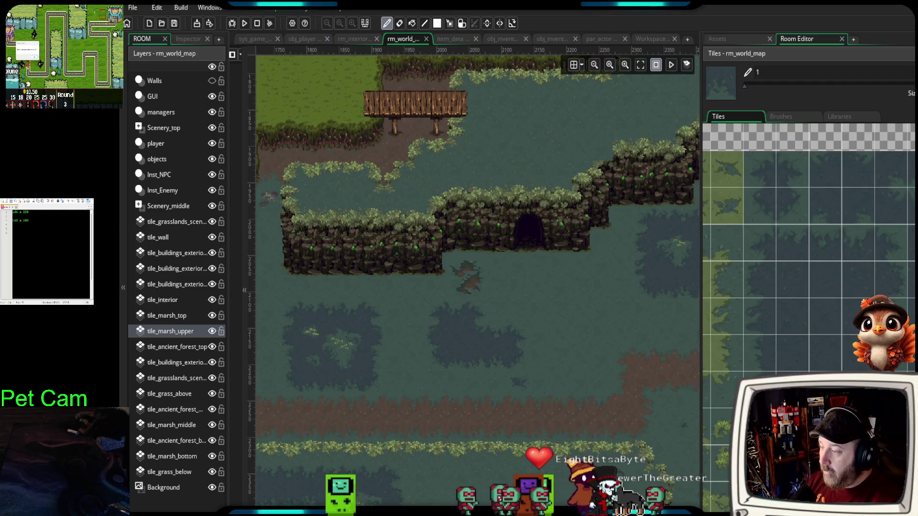
scroll(792, 269, down, 2)
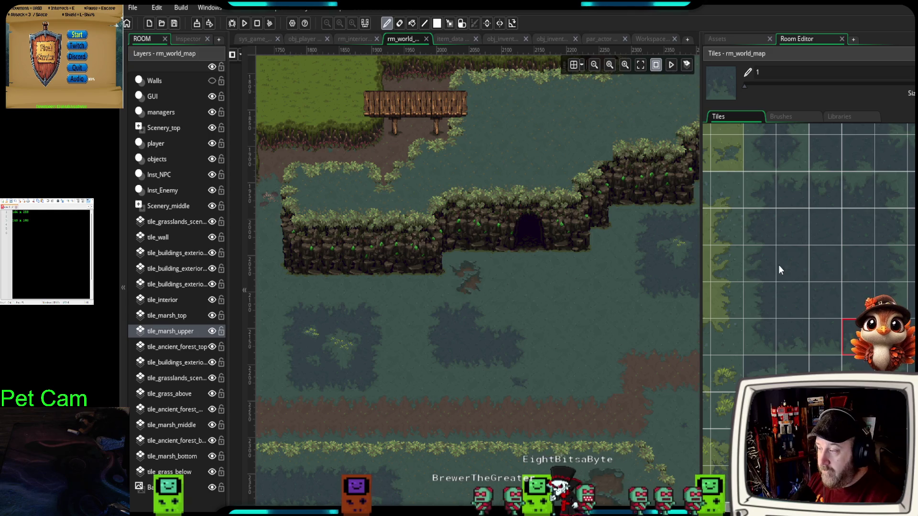
scroll(578, 371, right, 3)
scroll(717, 454, up, 2)
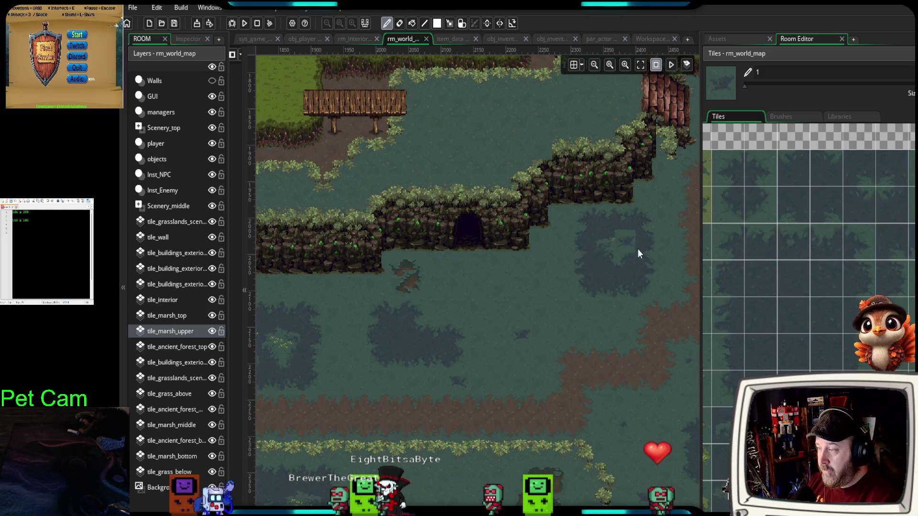
drag(599, 363, 503, 336)
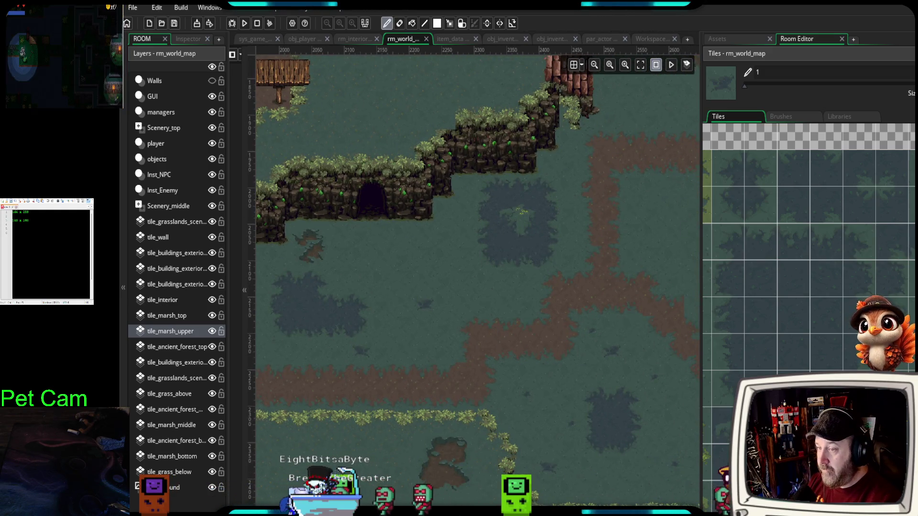
click(912, 168)
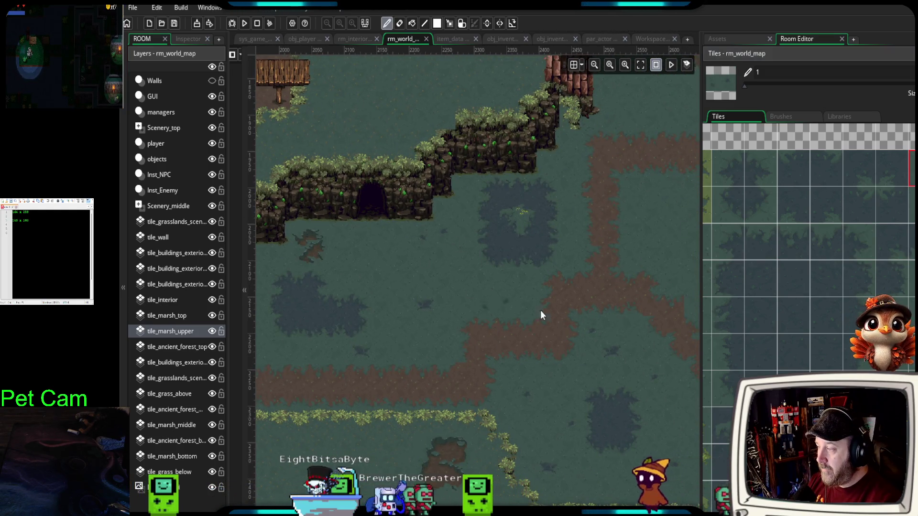
drag(553, 315, 506, 338)
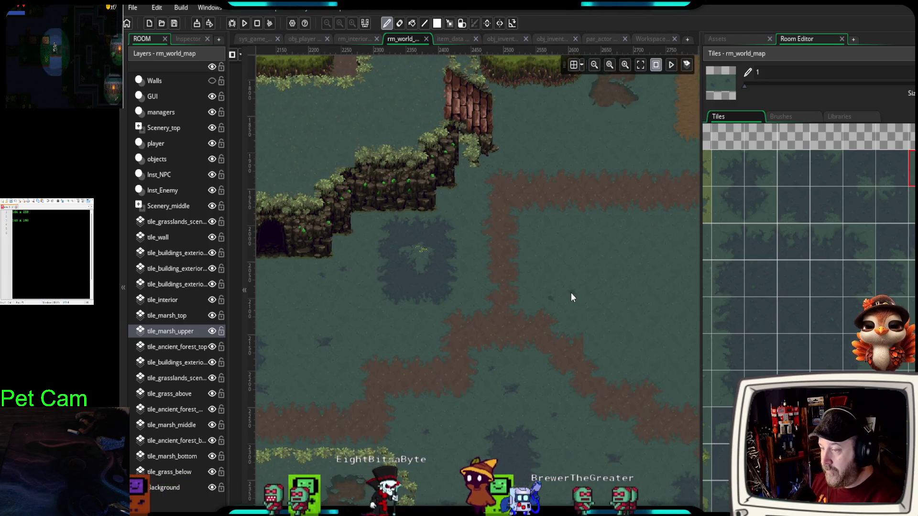
click(728, 219)
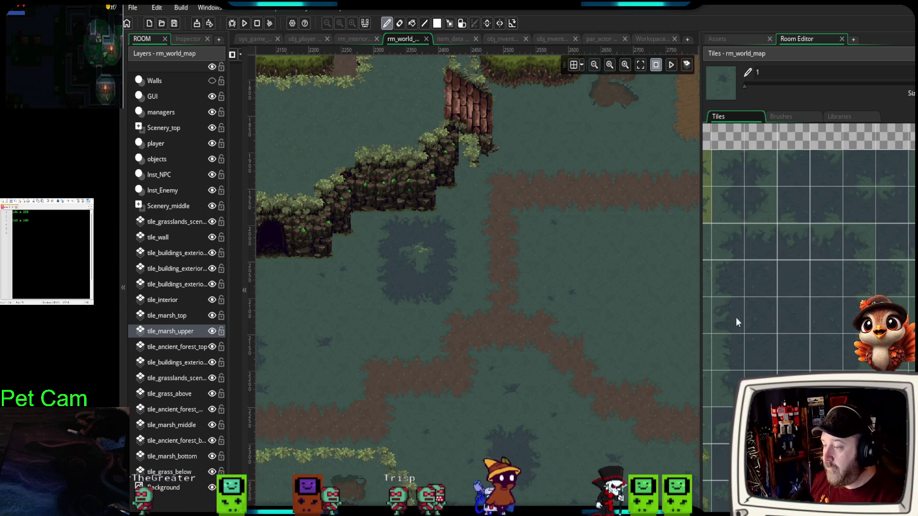
- Paint marsh-water tiles right of the square pond: a two-tile column, a notch fill and one more tile
scroll(509, 363, right, 3)
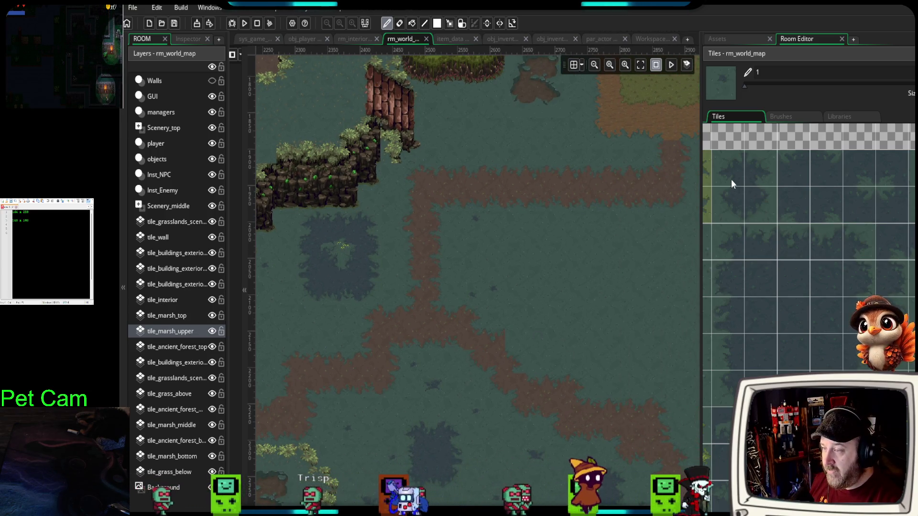
click(730, 182)
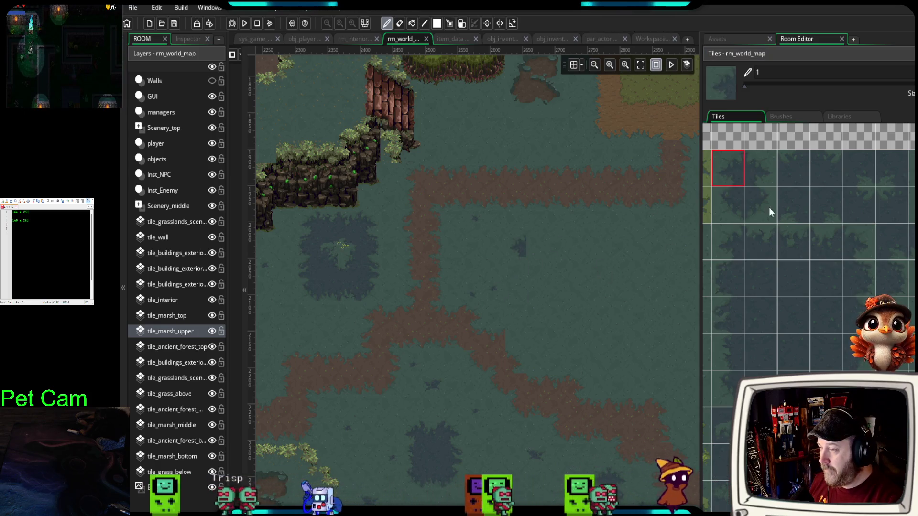
click(726, 210)
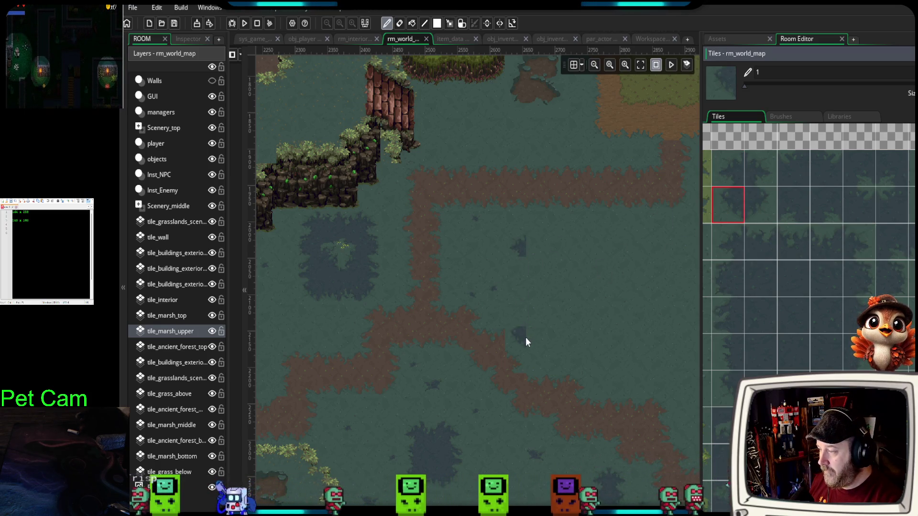
click(520, 270)
drag(760, 165, 761, 206)
click(550, 268)
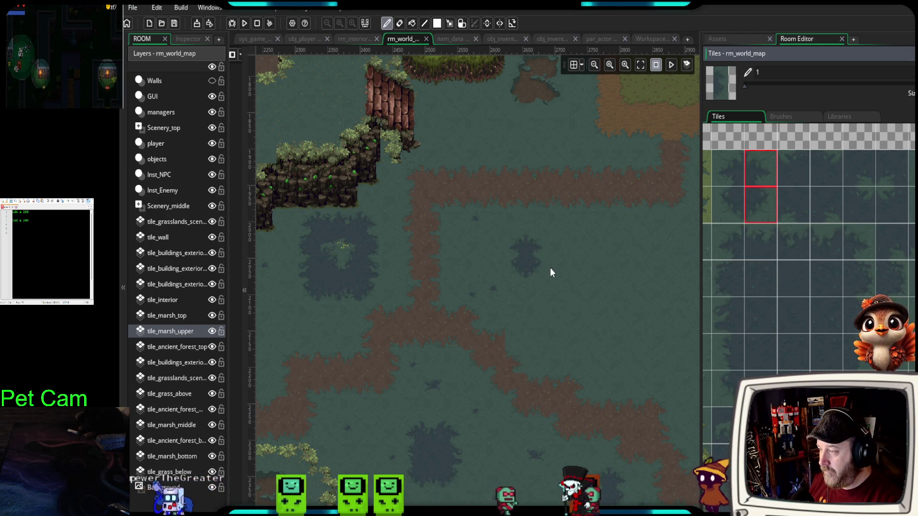
click(789, 244)
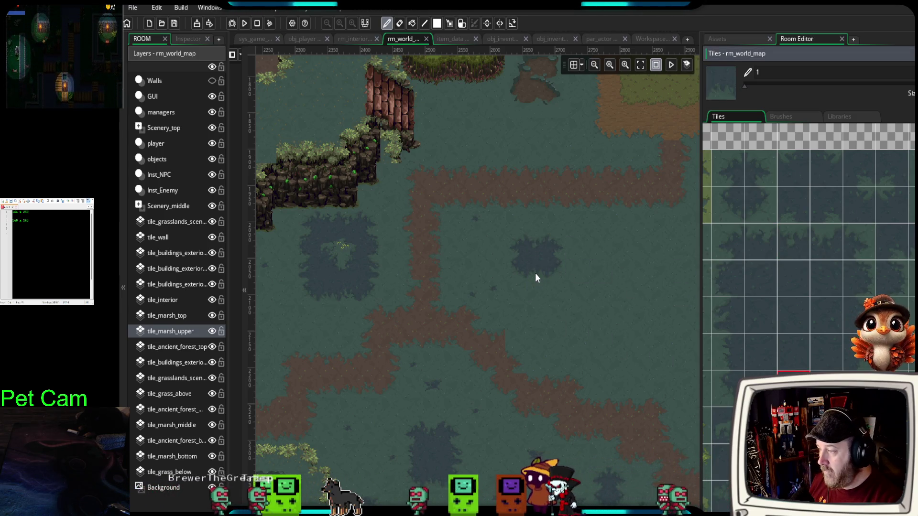
click(535, 273)
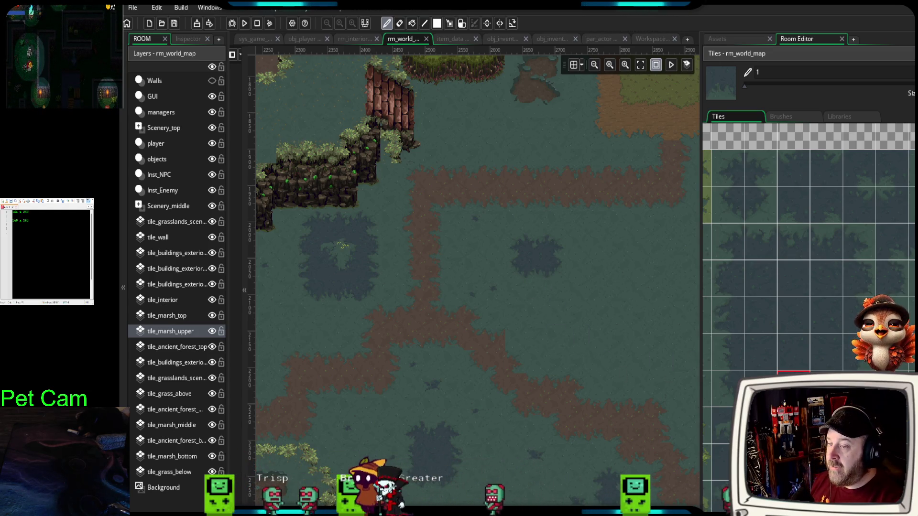
click(574, 157)
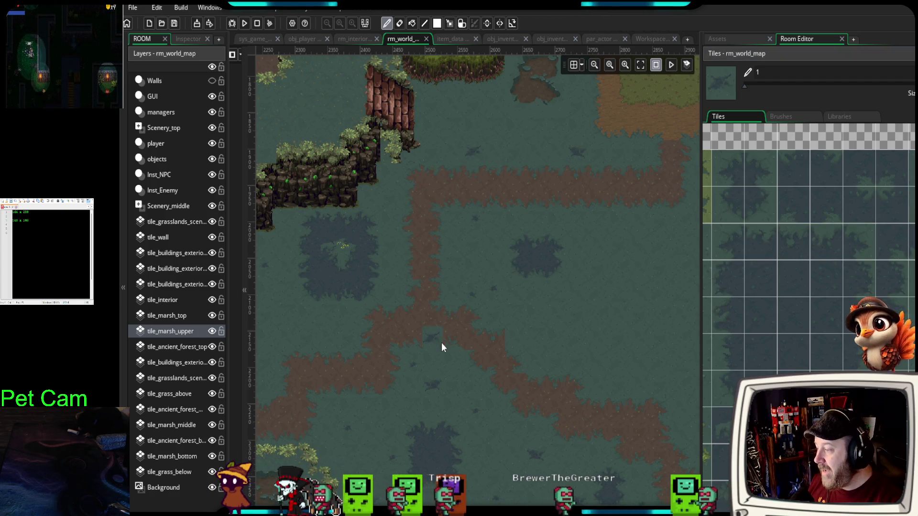
key(alt+Tab)
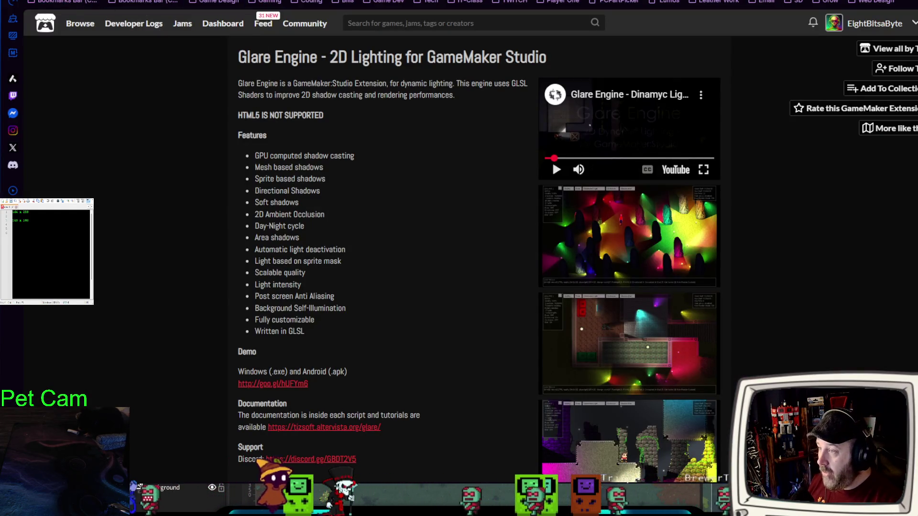
key(ctrl+t)
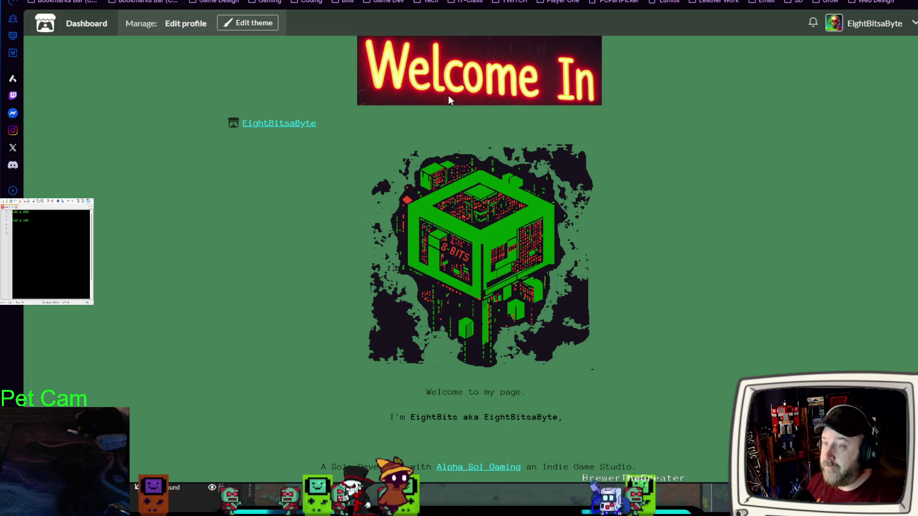
key(alt+Tab)
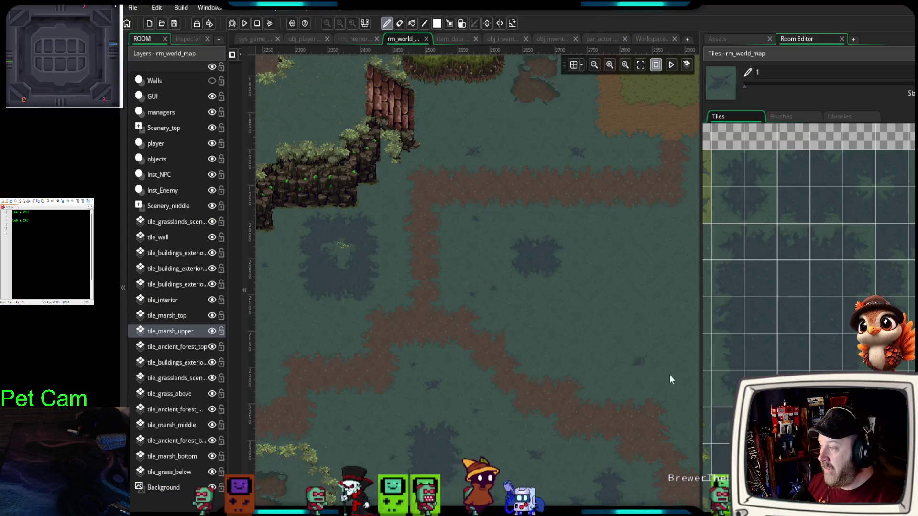
- Widen the room view, pick a marsh water tile, and zoom out to survey the whole marsh
drag(702, 340, 735, 340)
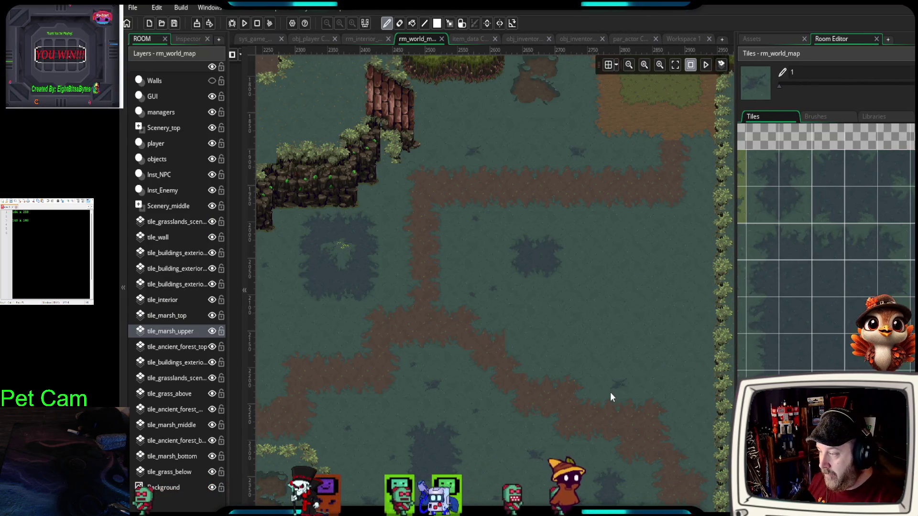
scroll(610, 393, down, 3)
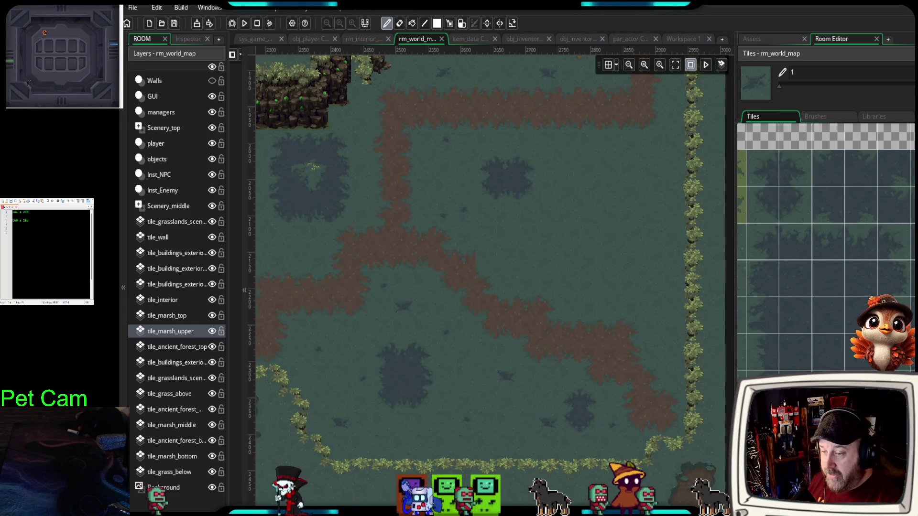
scroll(770, 189, up, 1)
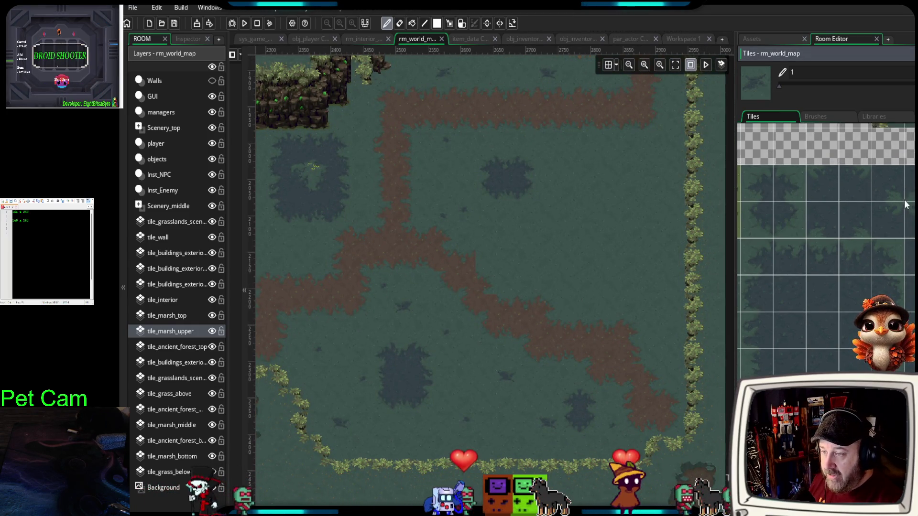
click(791, 181)
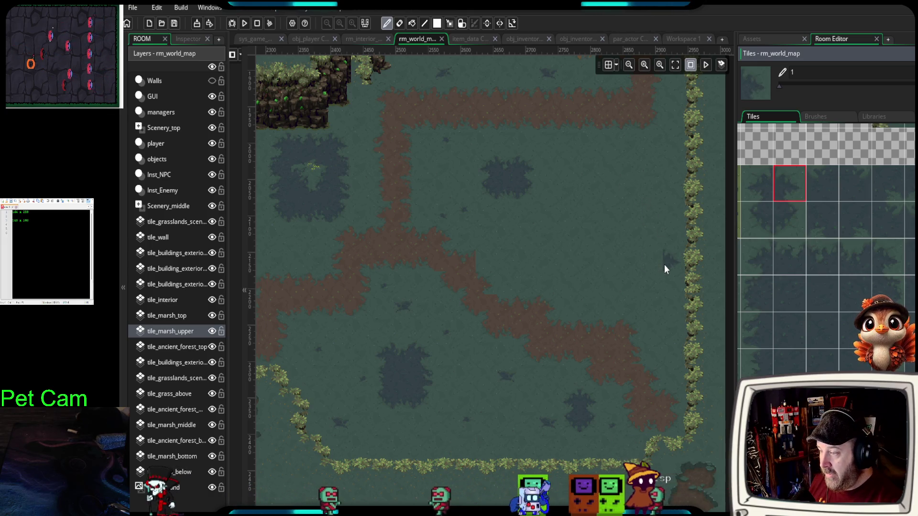
scroll(592, 246, up, 8)
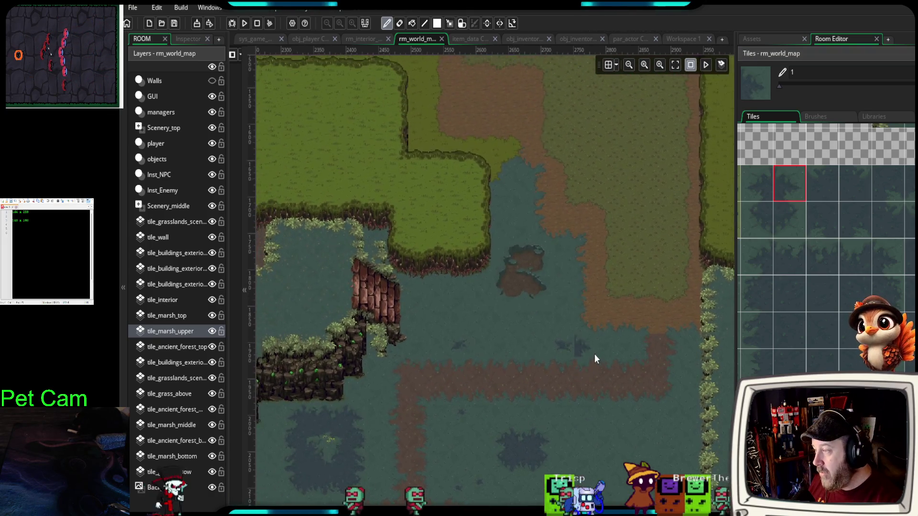
scroll(595, 359, left, 5)
scroll(595, 359, down, 1)
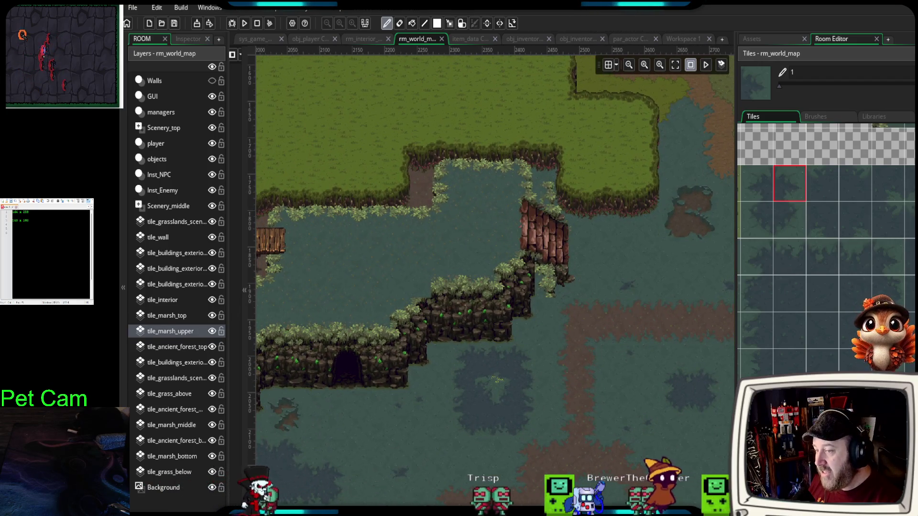
scroll(486, 193, left, 2)
scroll(439, 251, down, 1)
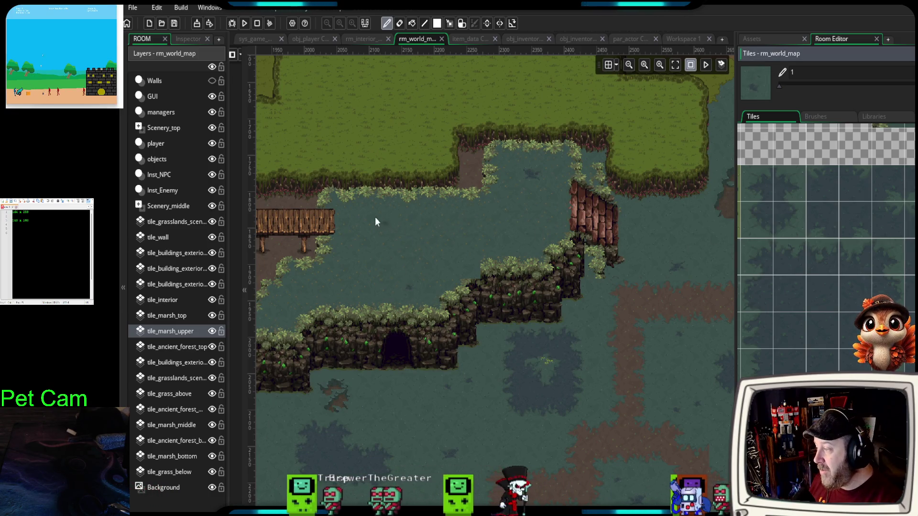
scroll(538, 314, down, 3)
scroll(538, 314, left, 2)
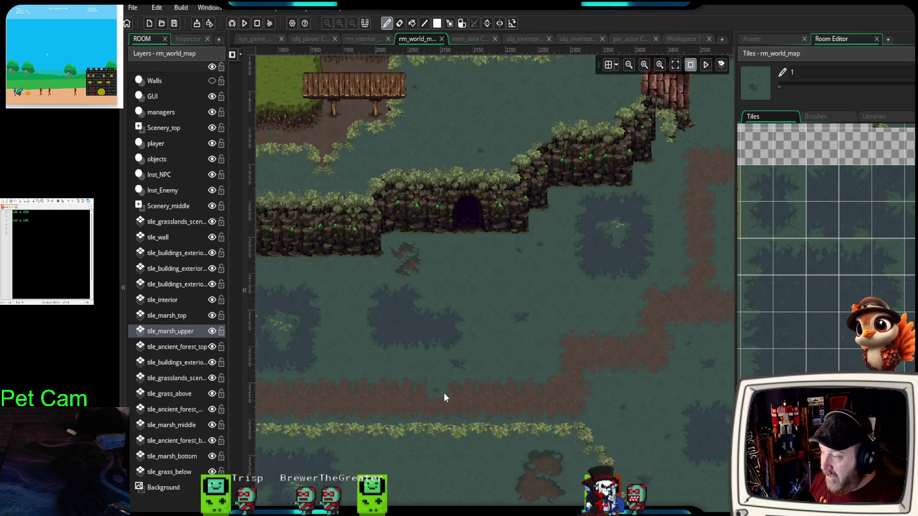
scroll(455, 377, left, 3)
scroll(475, 340, up, 1)
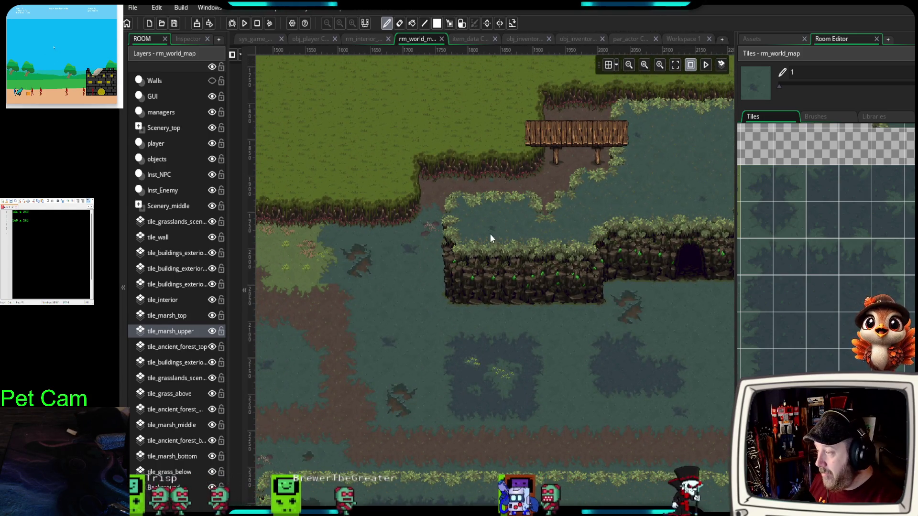
scroll(501, 340, down, 5)
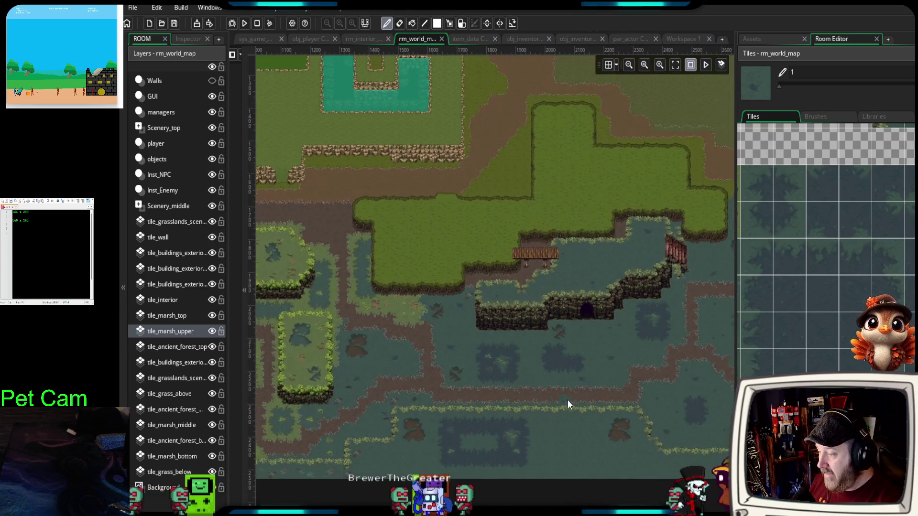
scroll(568, 404, down, 1)
drag(568, 404, 479, 385)
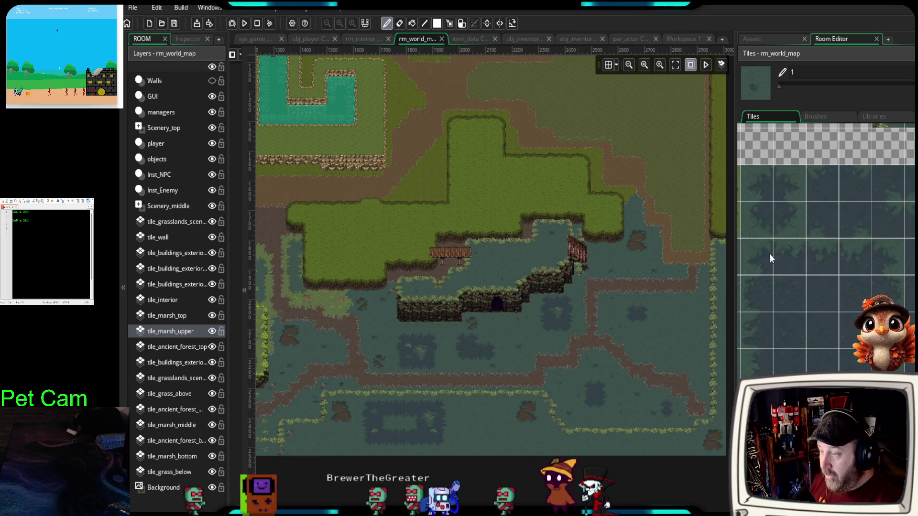
- Paint a dark water tile below the hedge, then set a two-tile stacked marsh brush
click(757, 250)
scroll(561, 384, down, 2)
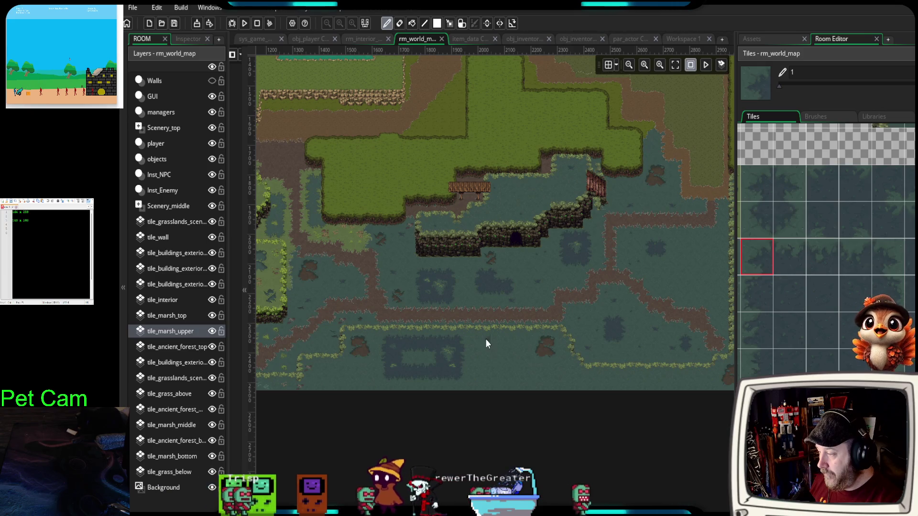
scroll(486, 344, up, 4)
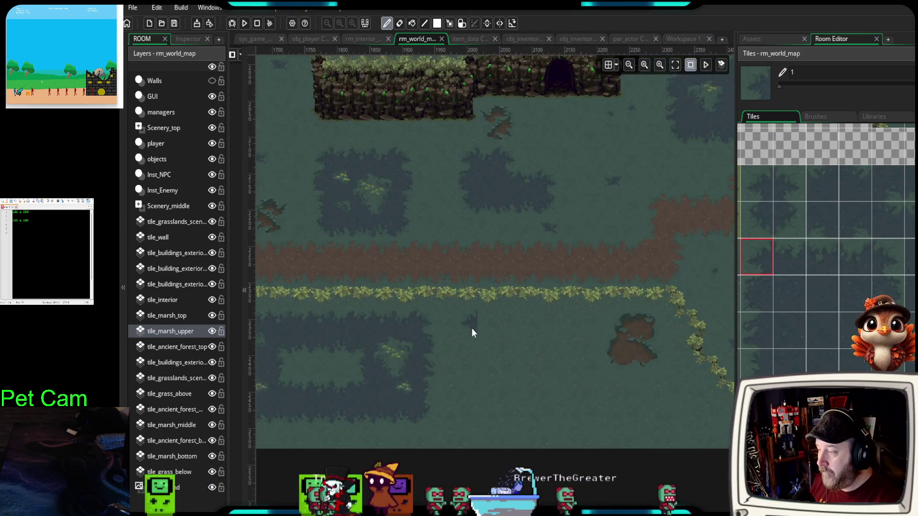
click(472, 332)
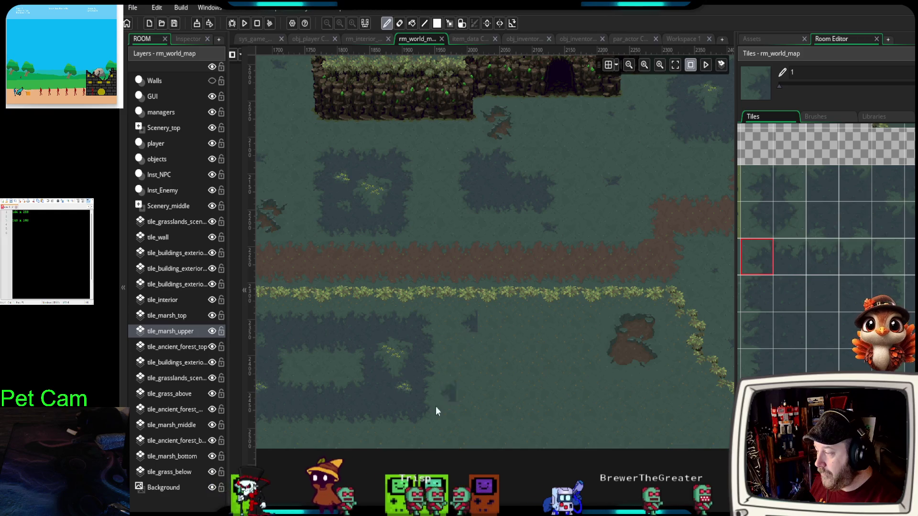
click(757, 301)
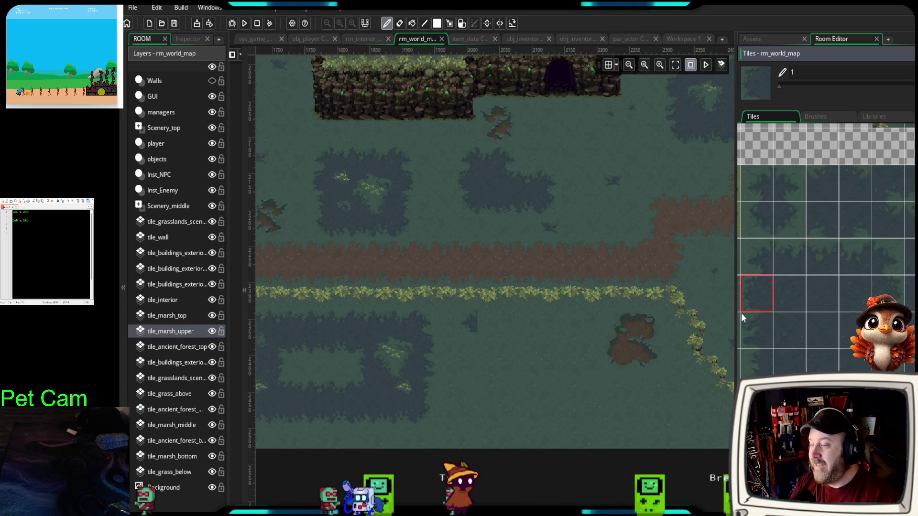
drag(762, 306, 761, 327)
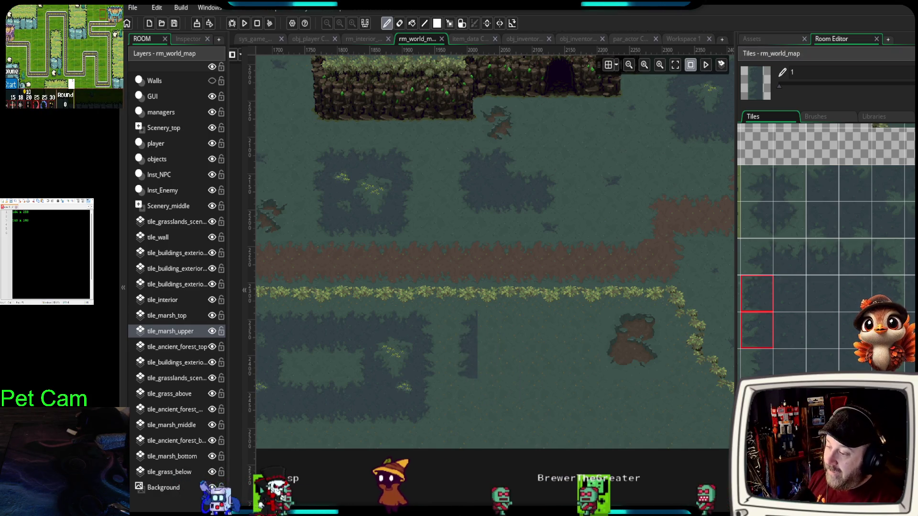
- Extend the dark strip down and right into an L-shaped border with a rising right end
click(757, 366)
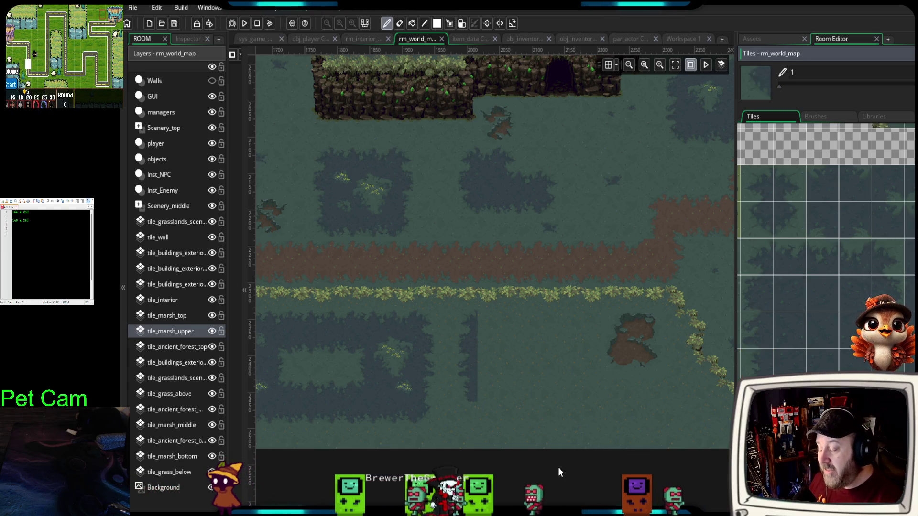
click(468, 421)
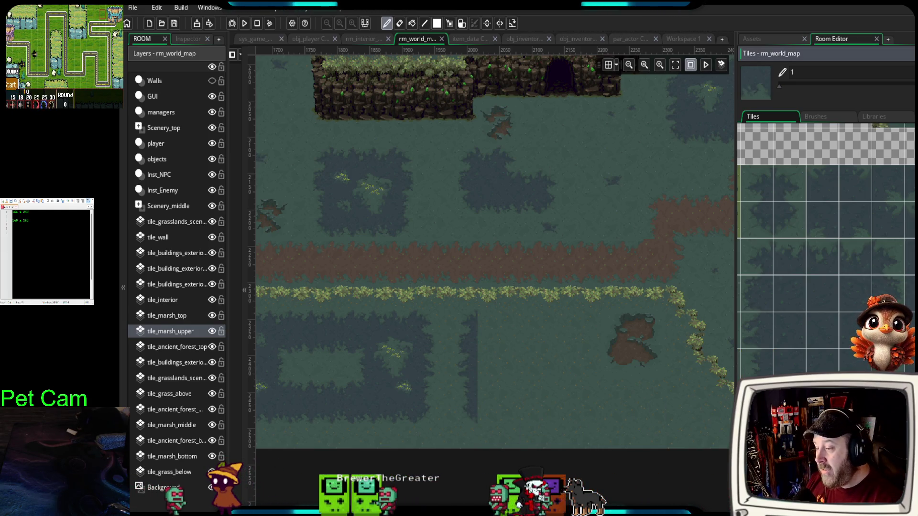
click(493, 422)
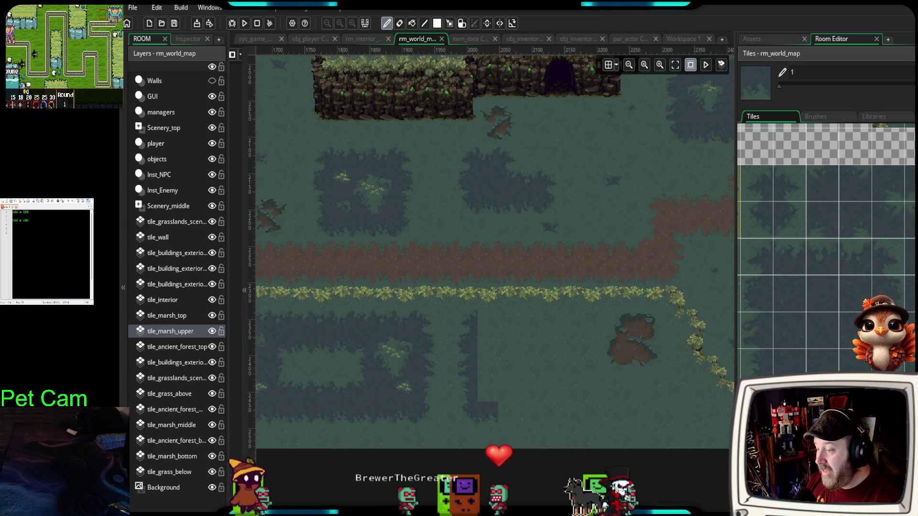
click(657, 410)
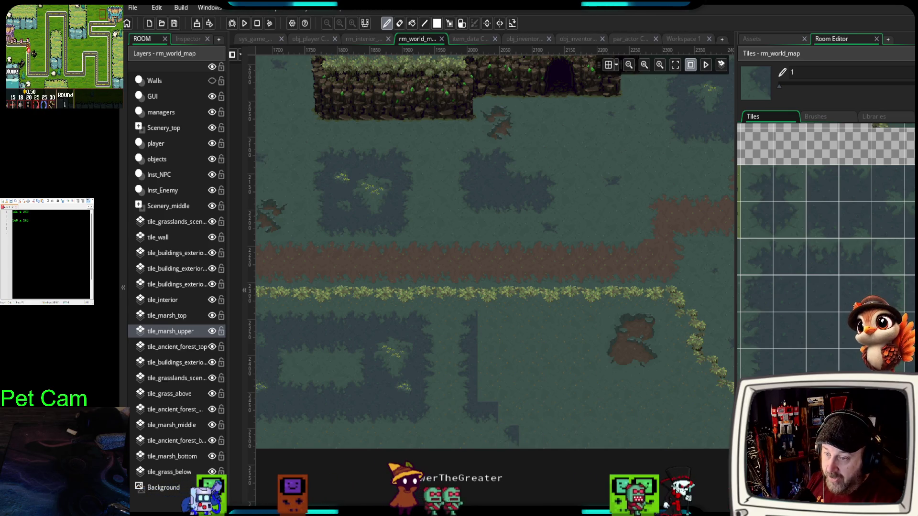
click(510, 414)
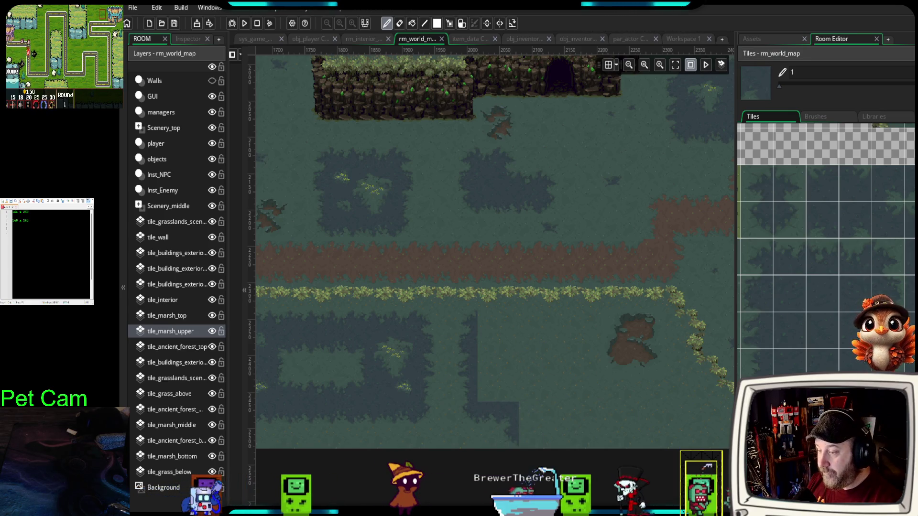
click(534, 436)
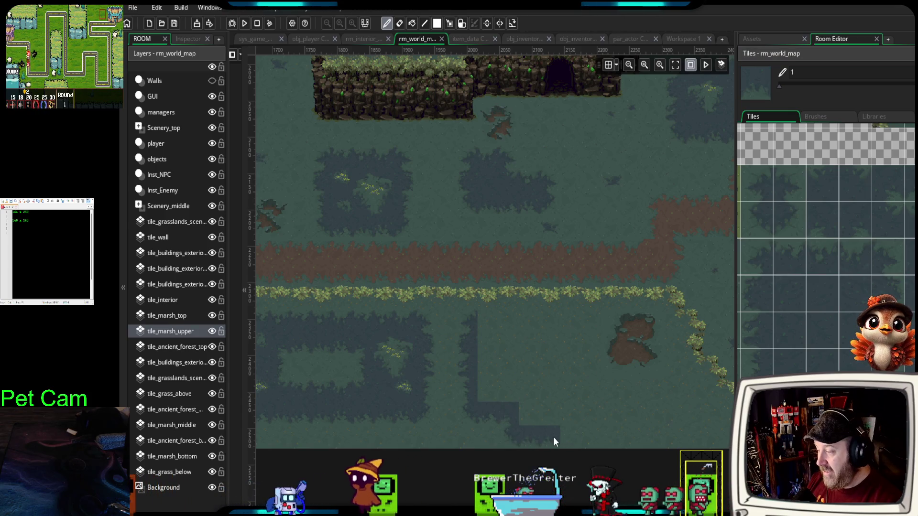
click(589, 433)
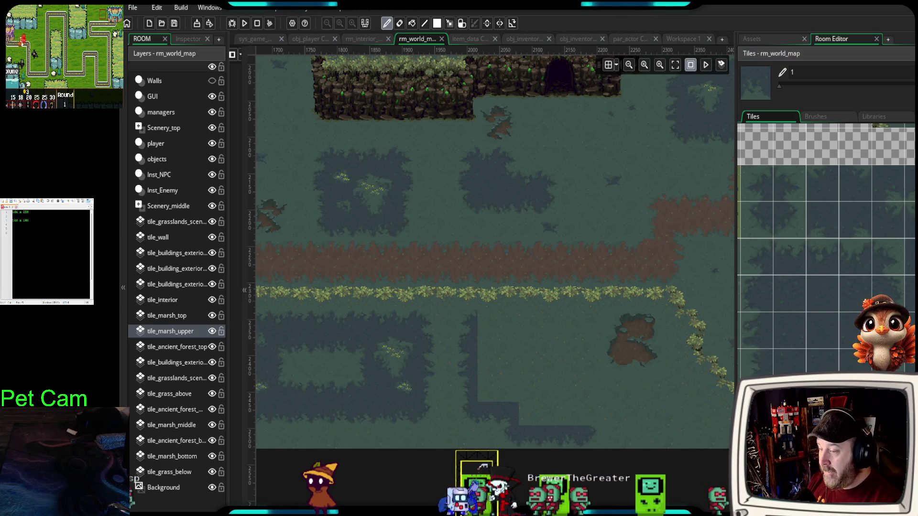
click(592, 411)
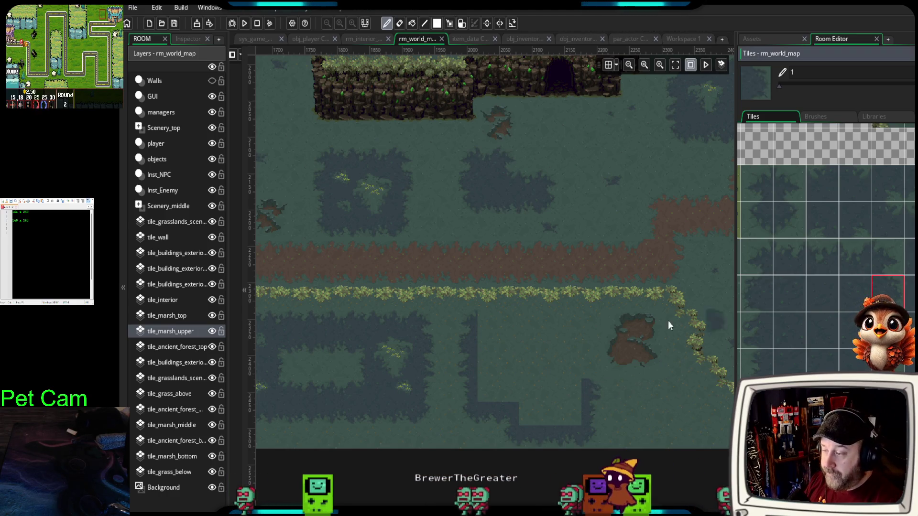
- Select a two-tile block of marsh edge tiles in the Tiles palette
click(893, 265)
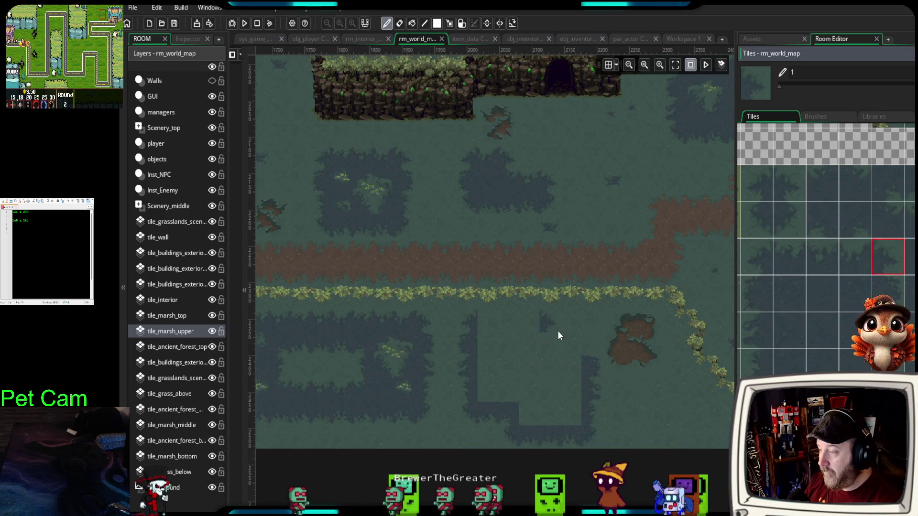
click(888, 291)
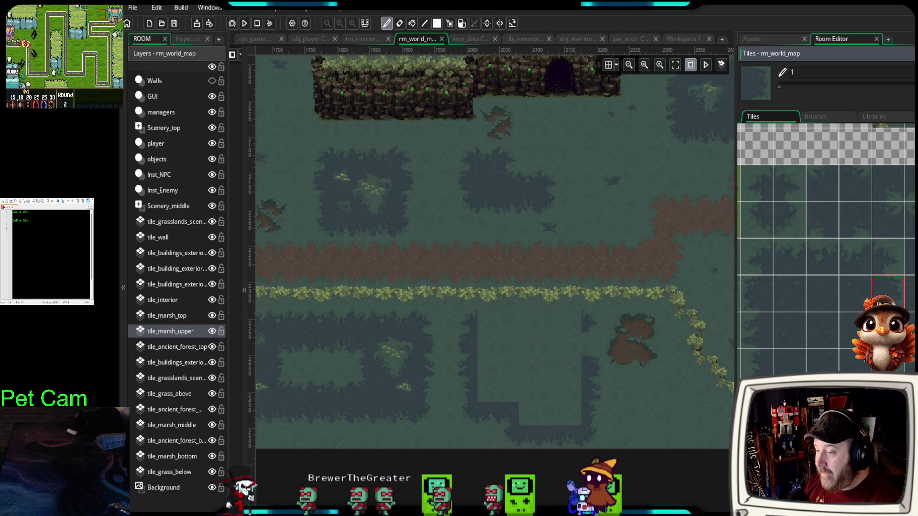
drag(830, 266, 856, 258)
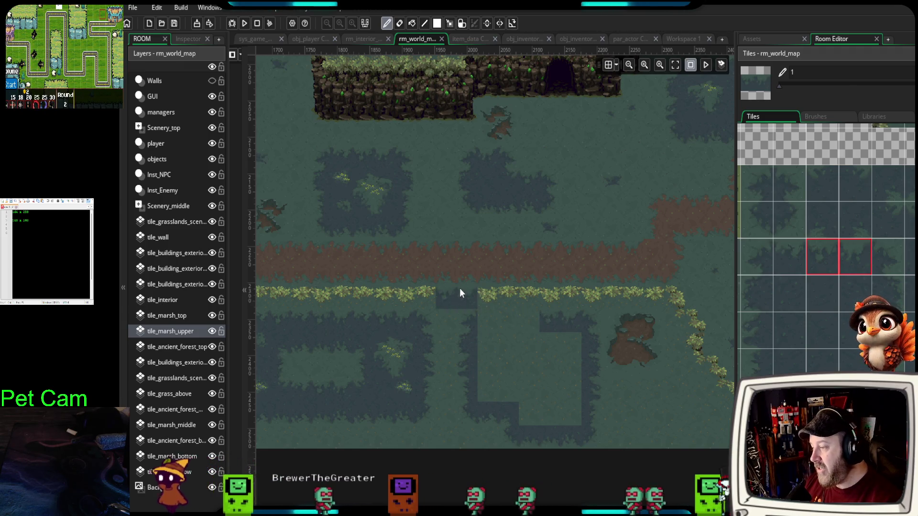
- Fill the light clearing with dark water using a 2x3 block of marsh tiles
click(830, 264)
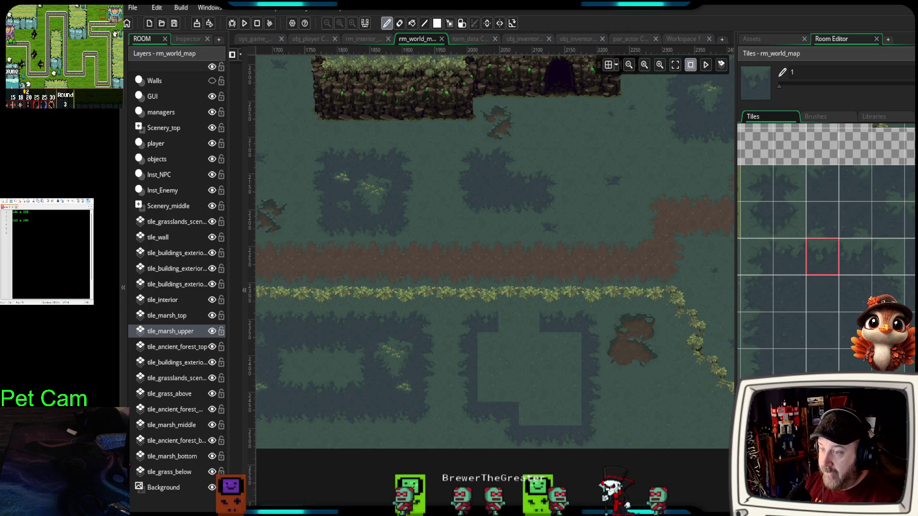
click(849, 274)
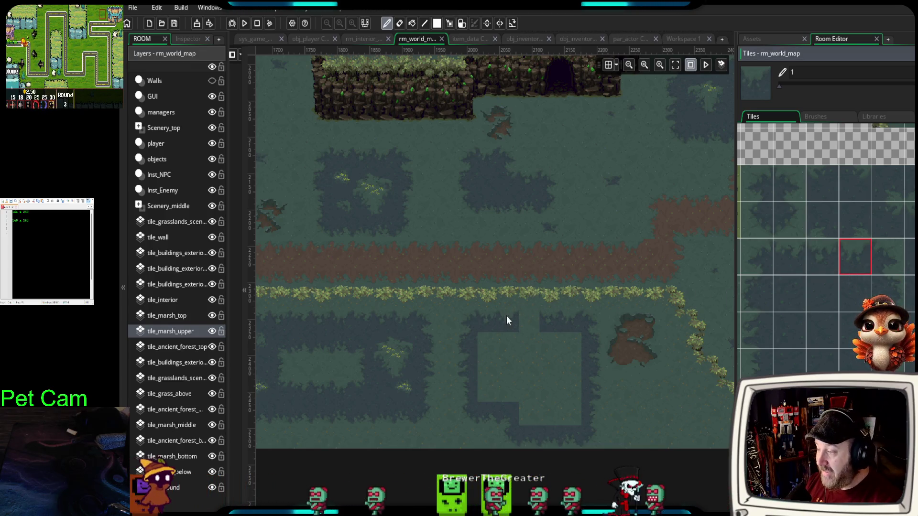
click(794, 270)
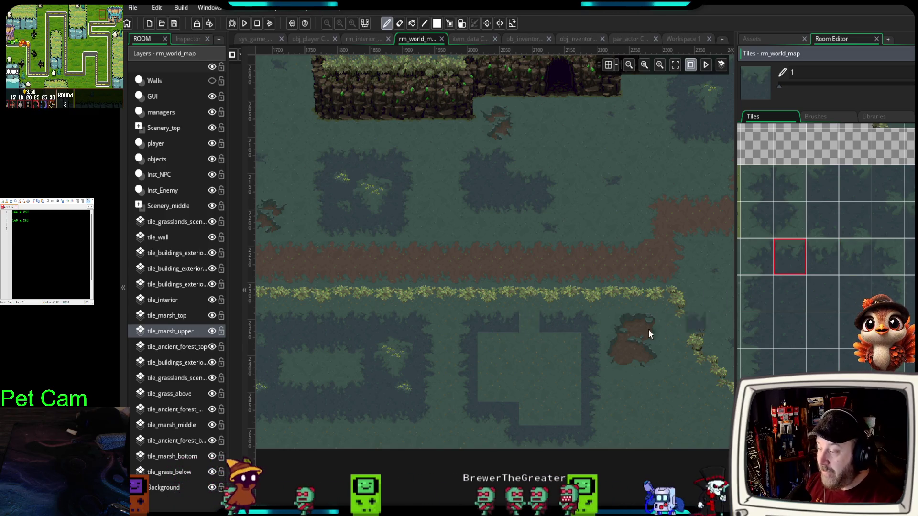
drag(792, 296, 850, 368)
click(546, 392)
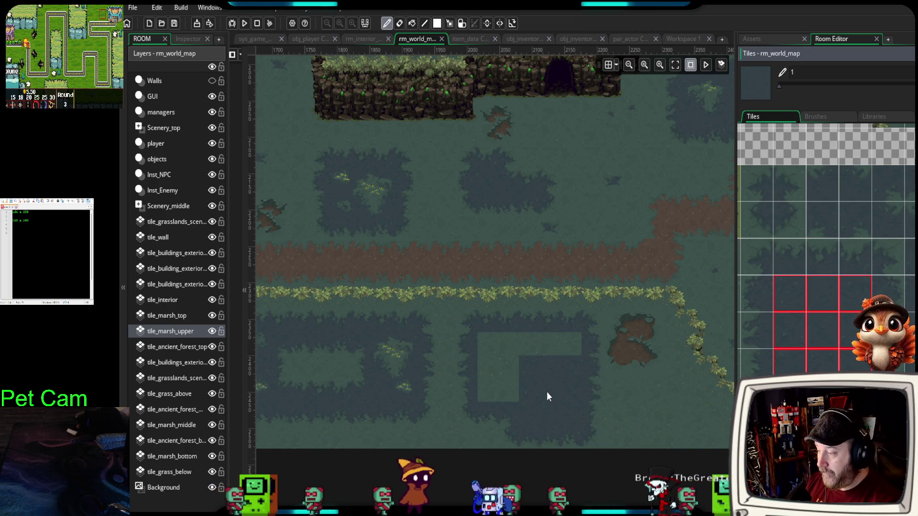
click(546, 370)
click(509, 377)
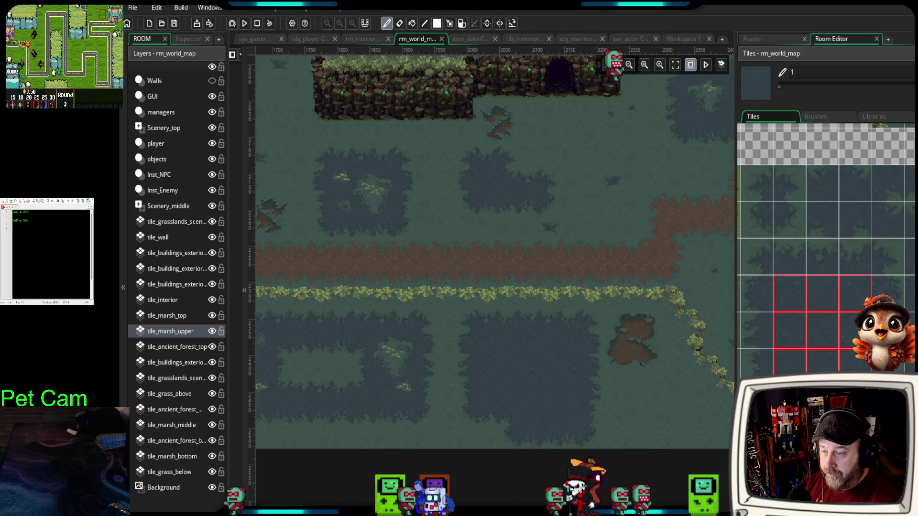
- Repaint a smaller light patch inside the pond with a 1x2 edge-tile block
drag(911, 248, 911, 302)
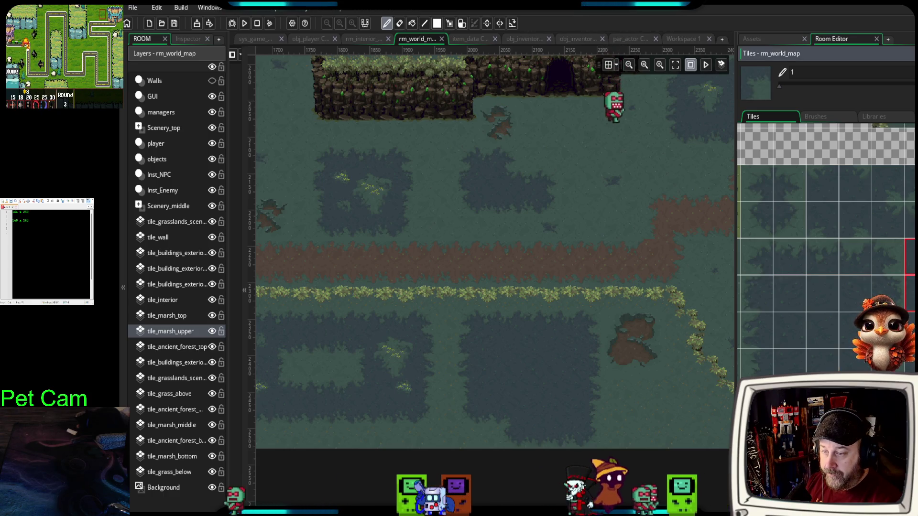
click(507, 358)
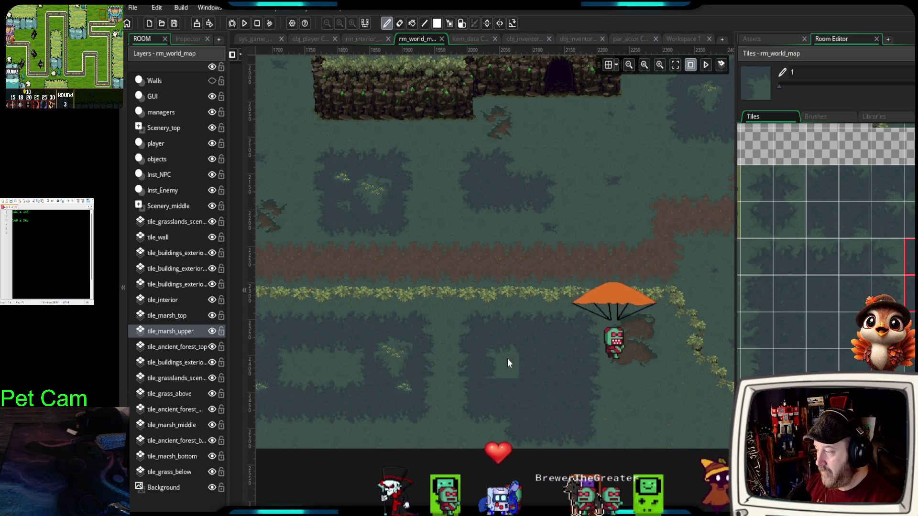
scroll(537, 374, up, 4)
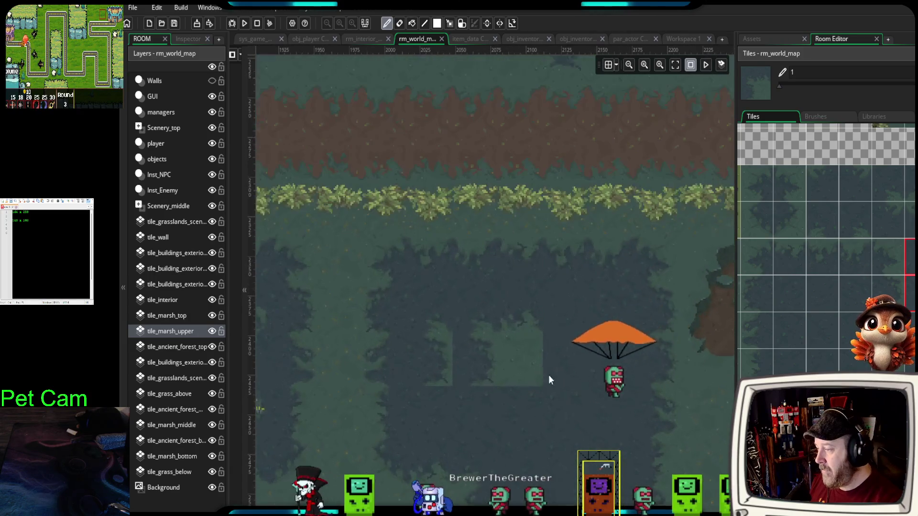
- Shift the light island further left and pick a new marsh tile block, rotated vertically
click(478, 344)
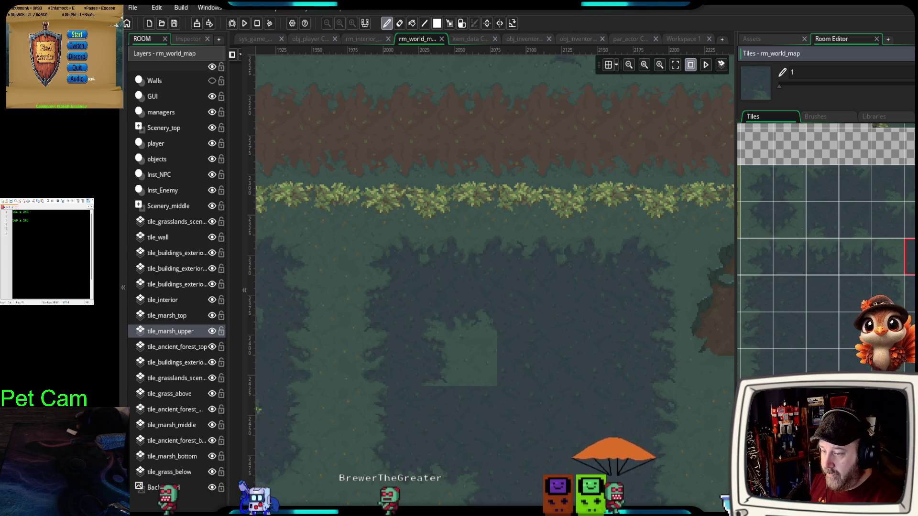
click(908, 191)
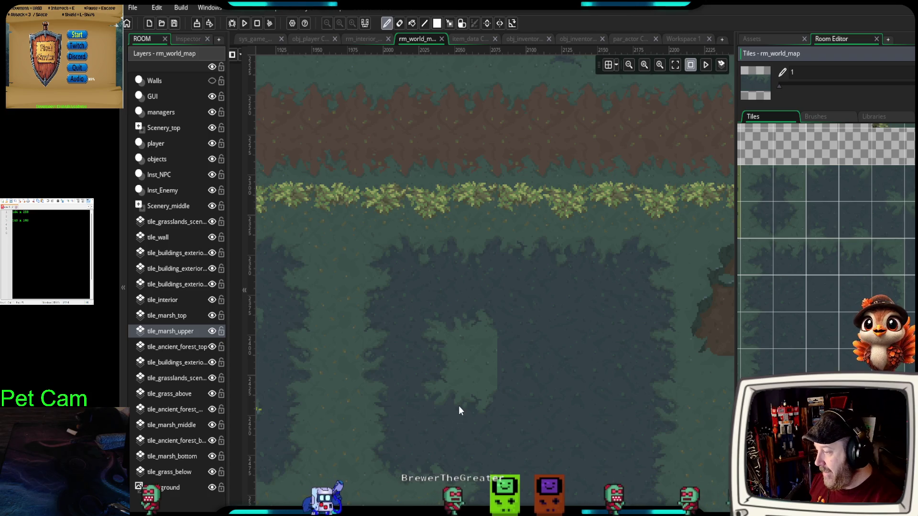
key(z)
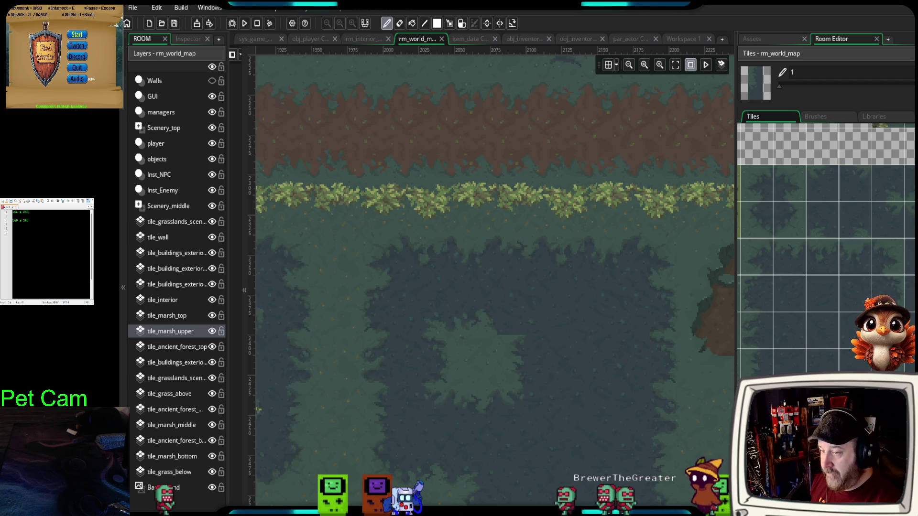
- Place several grass-tuft tiles on the dark pond water
scroll(826, 253, down, 1)
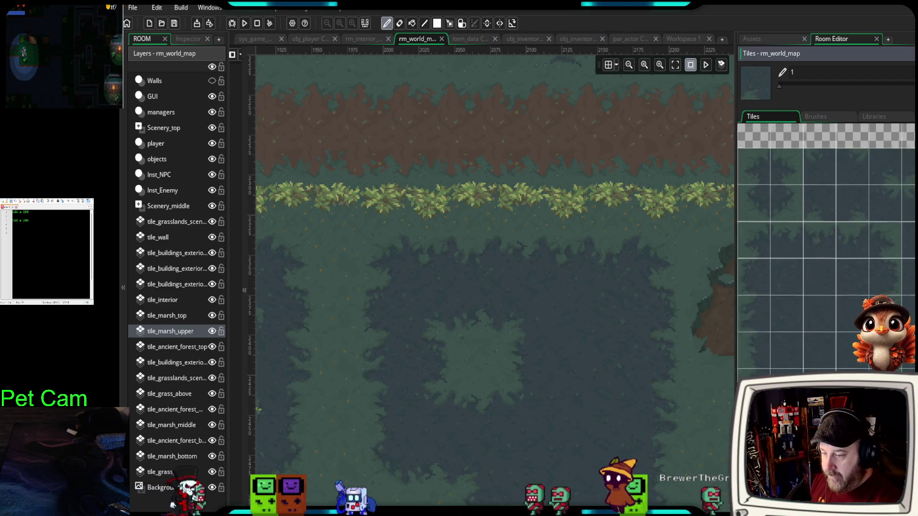
scroll(826, 253, down, 1)
click(589, 367)
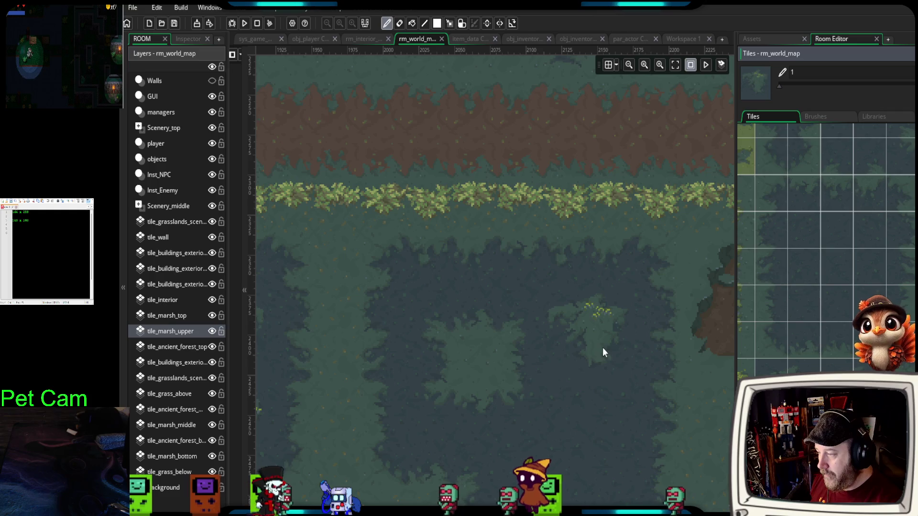
scroll(601, 360, down, 2)
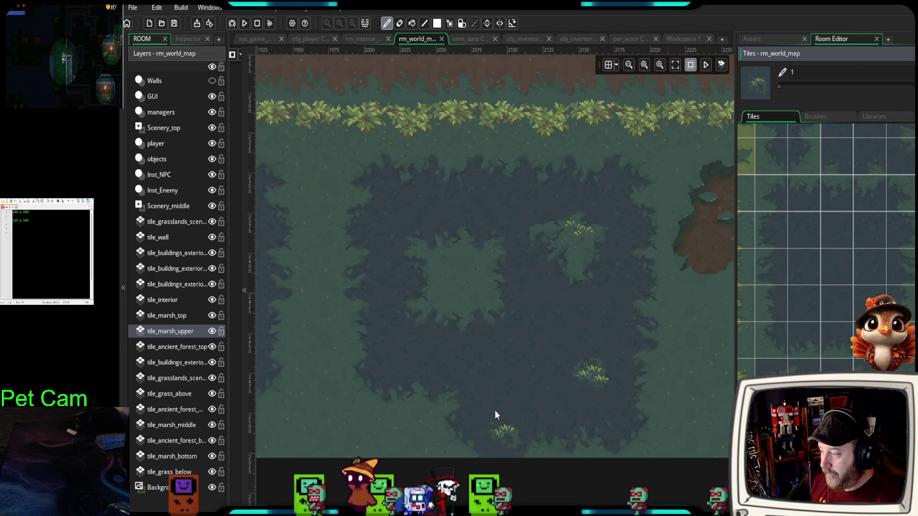
click(487, 392)
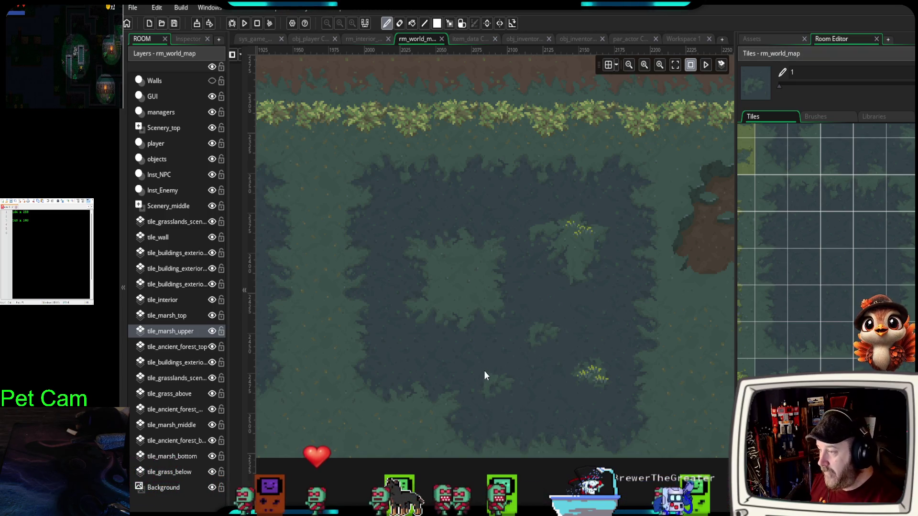
scroll(484, 371, down, 2)
scroll(484, 372, down, 3)
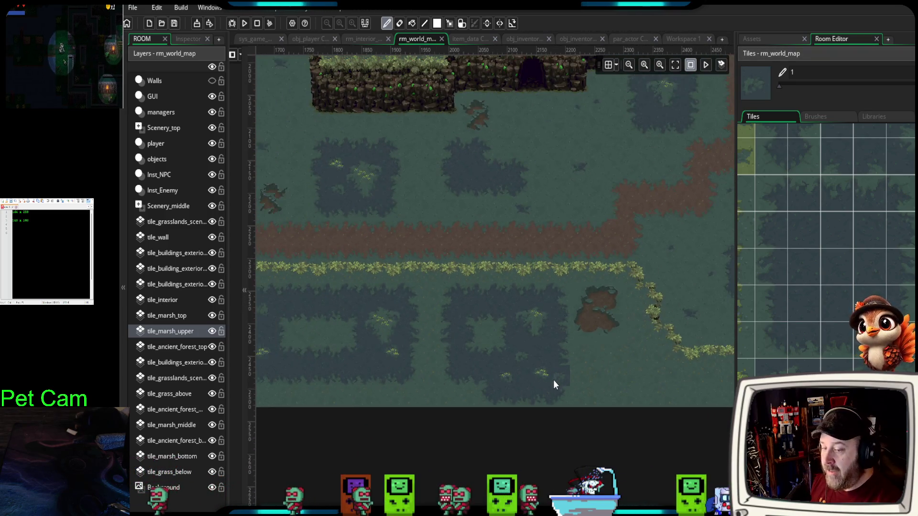
- Pan toward the eastern marsh and pick two stacked water tiles as the brush
scroll(553, 381, down, 1)
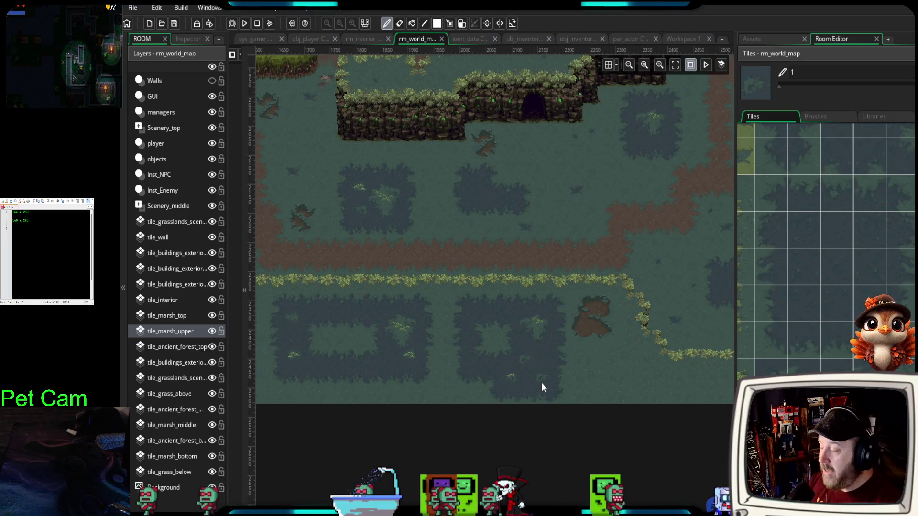
drag(502, 247, 499, 297)
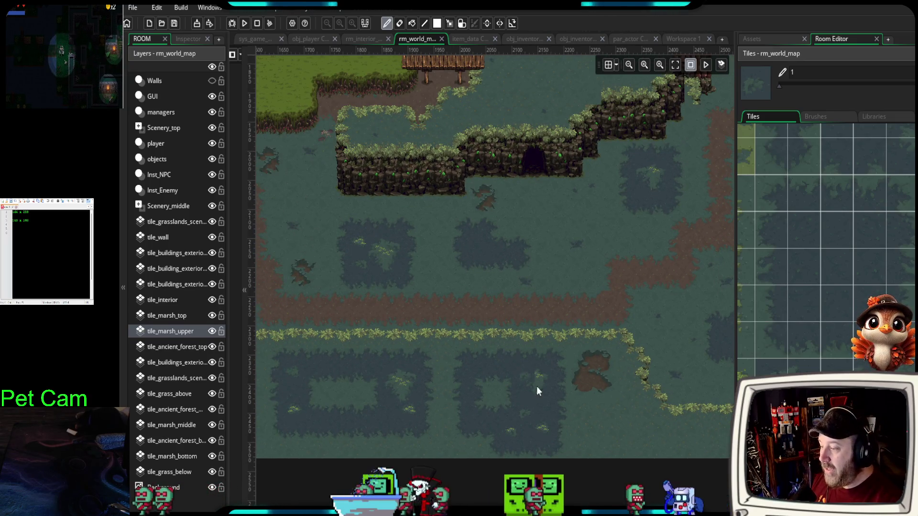
drag(585, 420, 469, 365)
scroll(552, 381, up, 2)
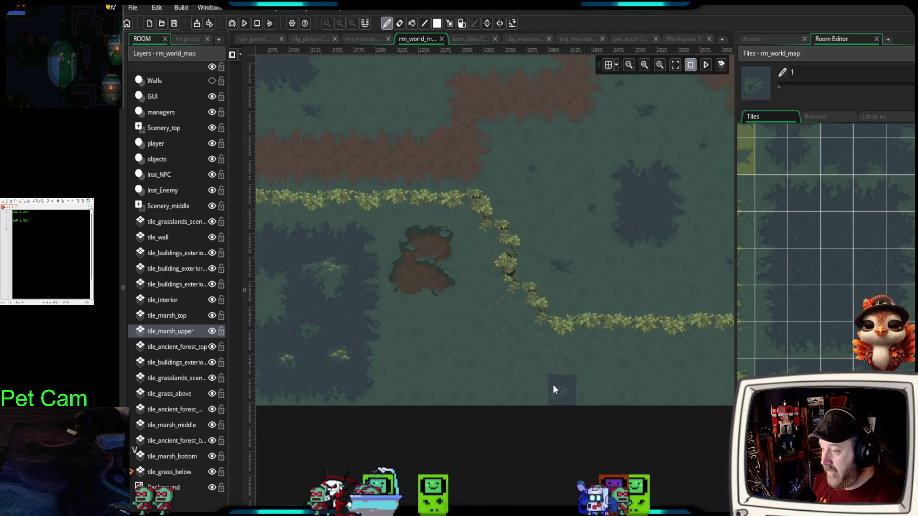
drag(781, 258, 774, 312)
drag(768, 183, 768, 209)
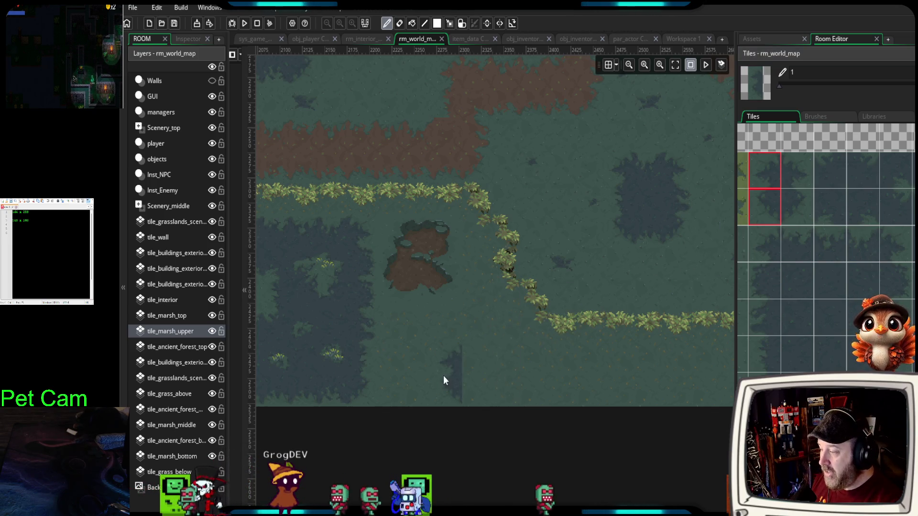
- Dot extra dark water tiles south of the hedge bend and select a two-tile-tall water brush
click(484, 349)
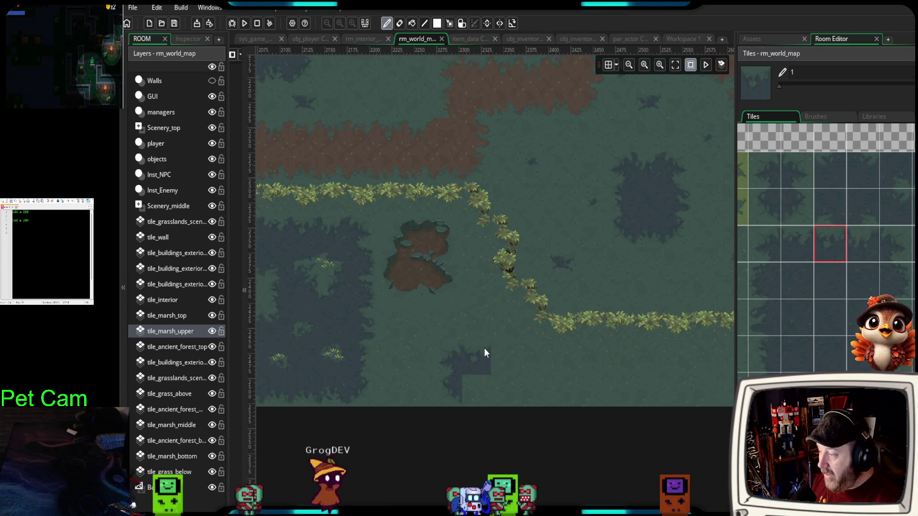
click(821, 254)
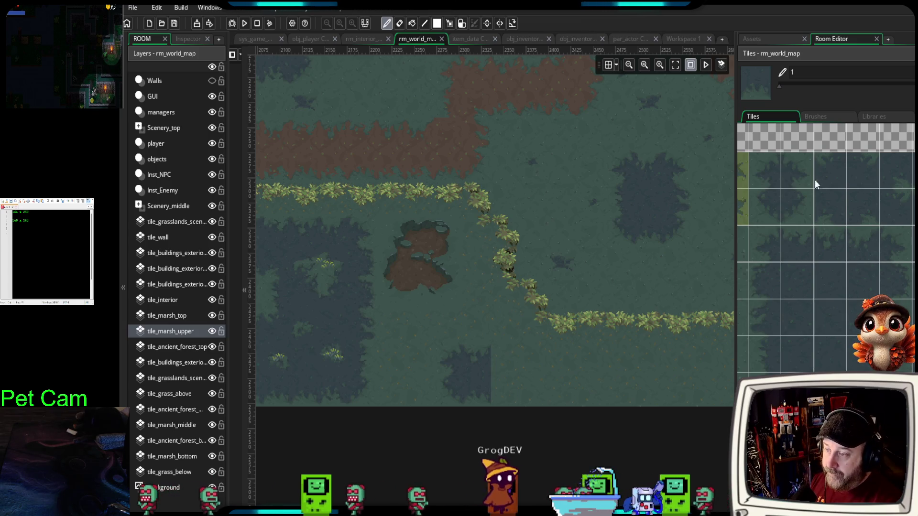
drag(797, 169, 803, 215)
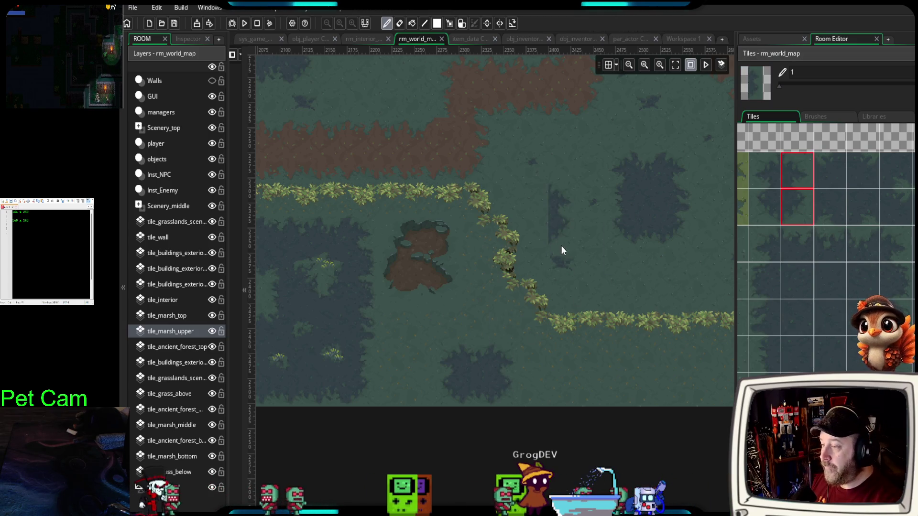
scroll(516, 218, down, 5)
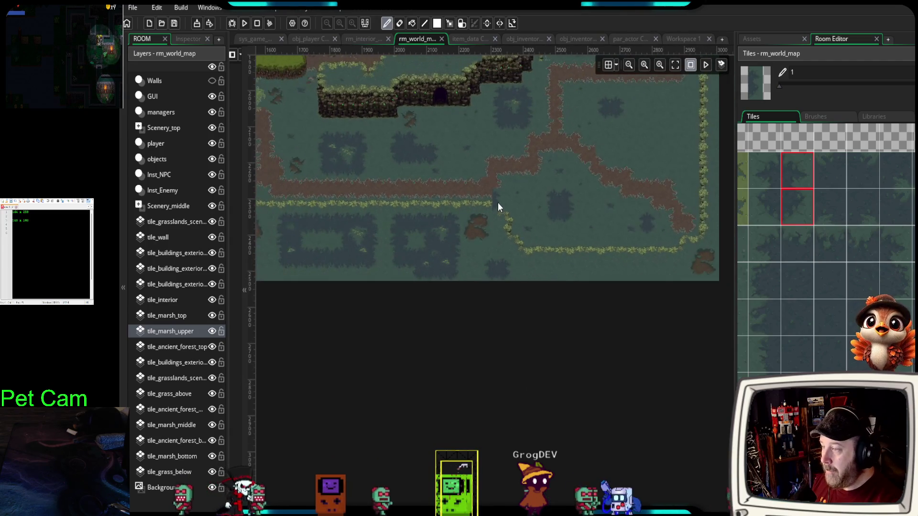
- Widen the room view and scroll over to the western marsh around the central cave plateau
scroll(498, 202, down, 3)
scroll(484, 200, up, 6)
scroll(482, 245, left, 3)
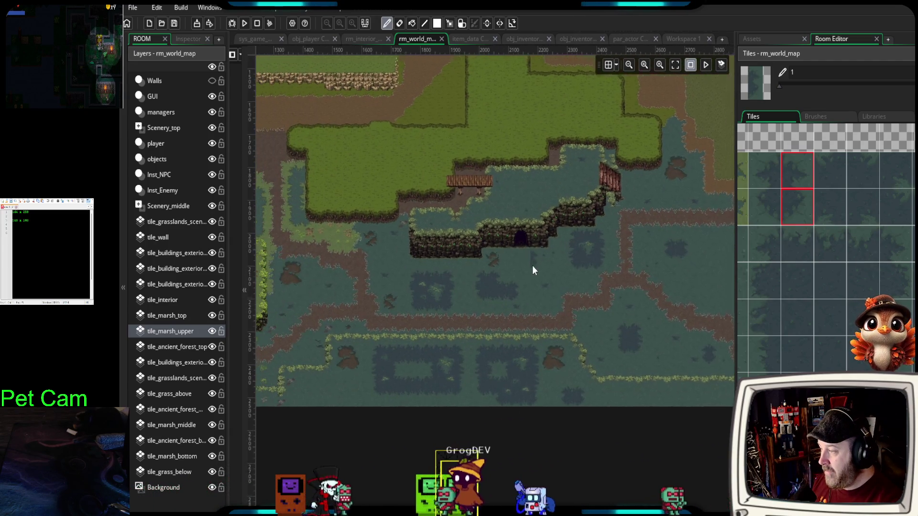
scroll(534, 271, left, 2)
drag(739, 362, 831, 362)
scroll(609, 354, left, 5)
scroll(610, 354, left, 5)
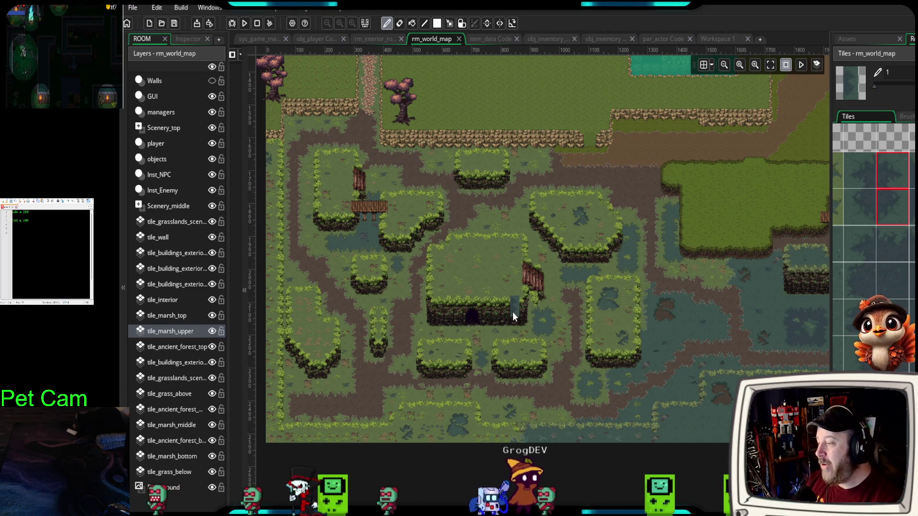
scroll(477, 312, up, 4)
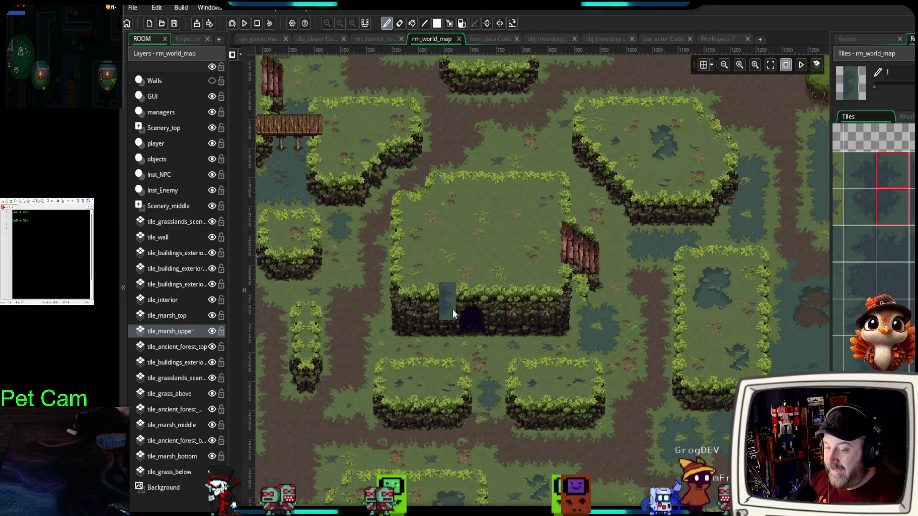
scroll(466, 305, down, 3)
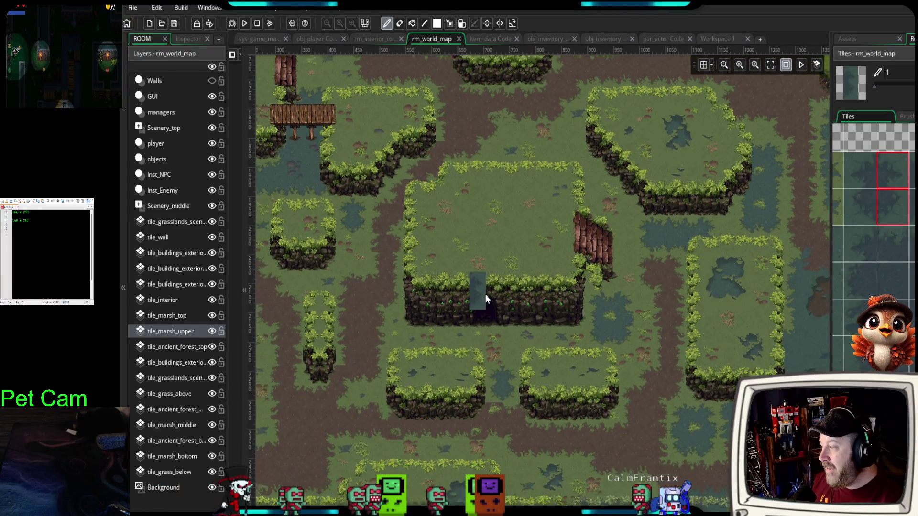
scroll(541, 338, down, 3)
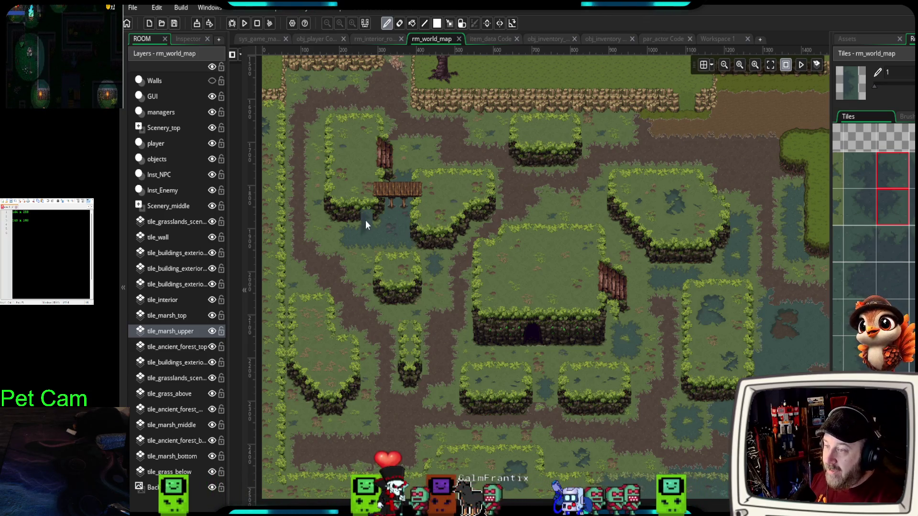
- On Scenery_middle, place four trees: a bare tree and green willow atop the cliff, two willows below
click(875, 38)
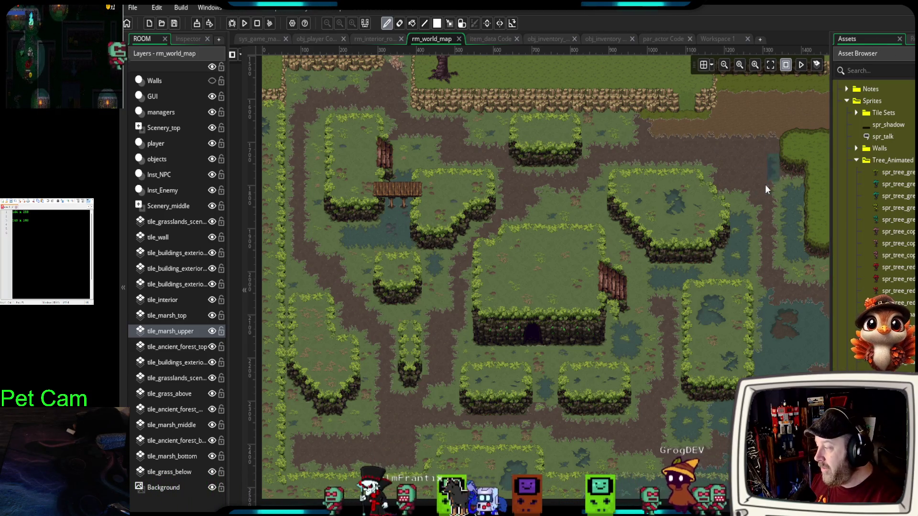
click(173, 207)
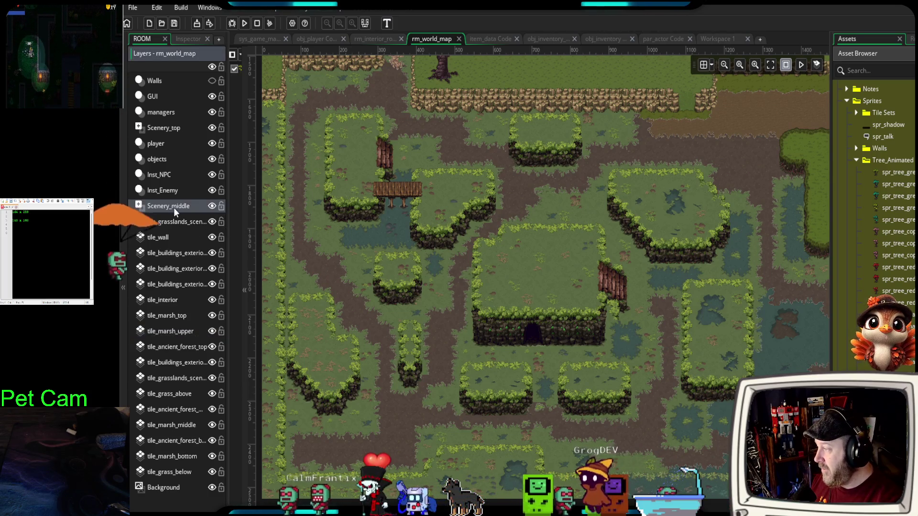
mouse_move(894, 184)
mouse_down()
mouse_move(565, 299)
mouse_move(597, 394)
mouse_up()
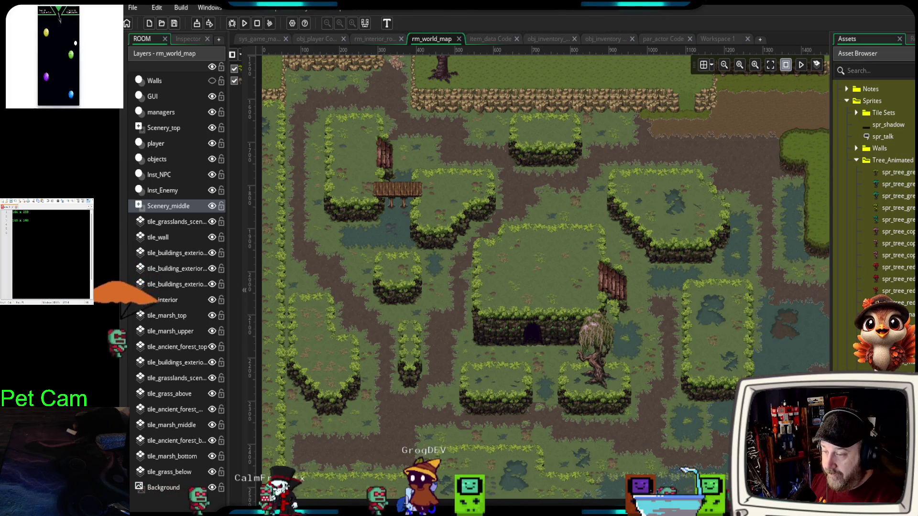
mouse_move(861, 326)
mouse_down()
mouse_move(581, 282)
mouse_move(507, 288)
mouse_up()
mouse_move(861, 326)
mouse_down()
mouse_move(562, 271)
mouse_move(570, 284)
mouse_up()
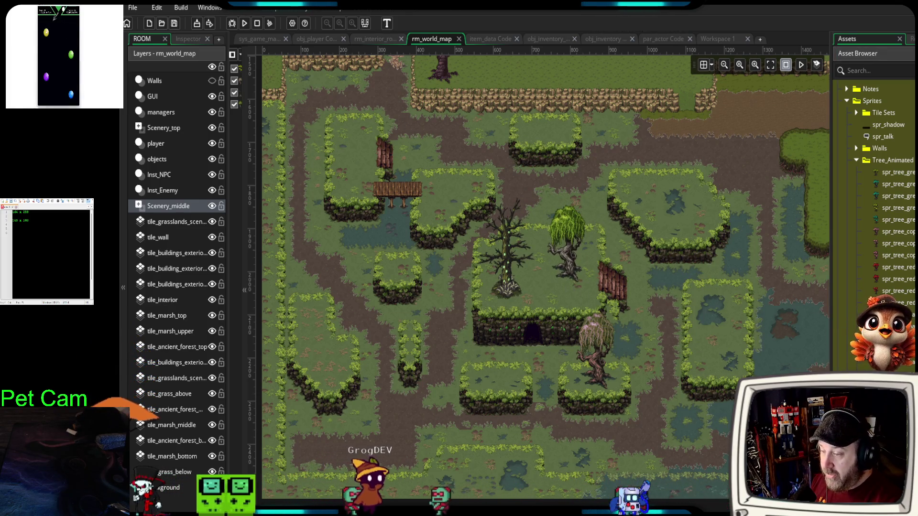
drag(861, 326, 499, 392)
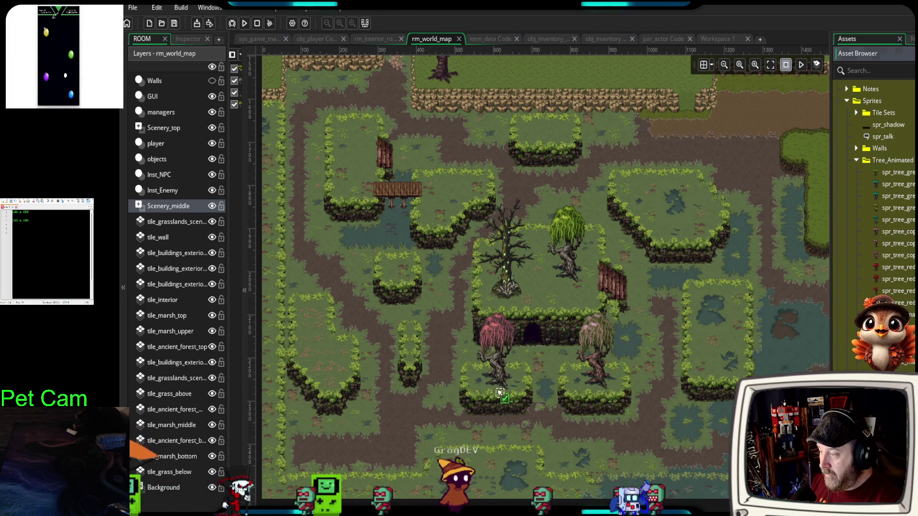
- Preview the tree animations in the room, then stop the preview
scroll(625, 229, up, 3)
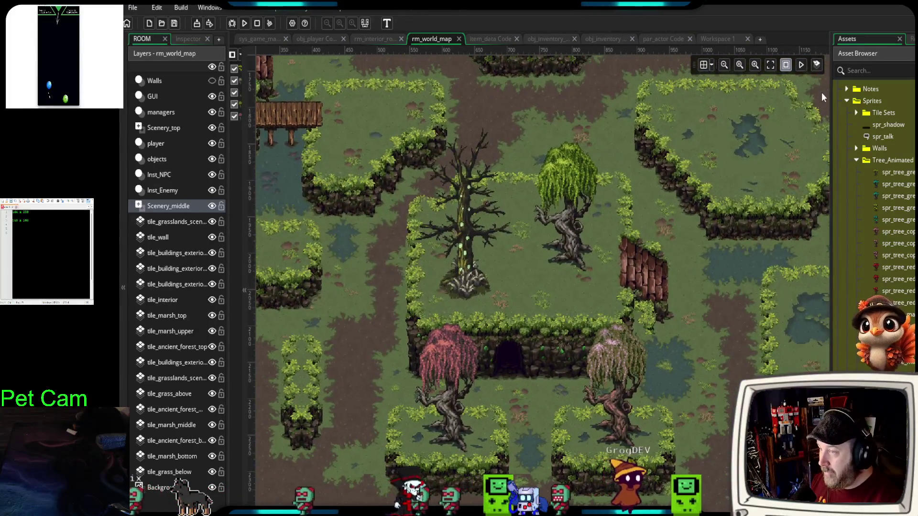
click(802, 66)
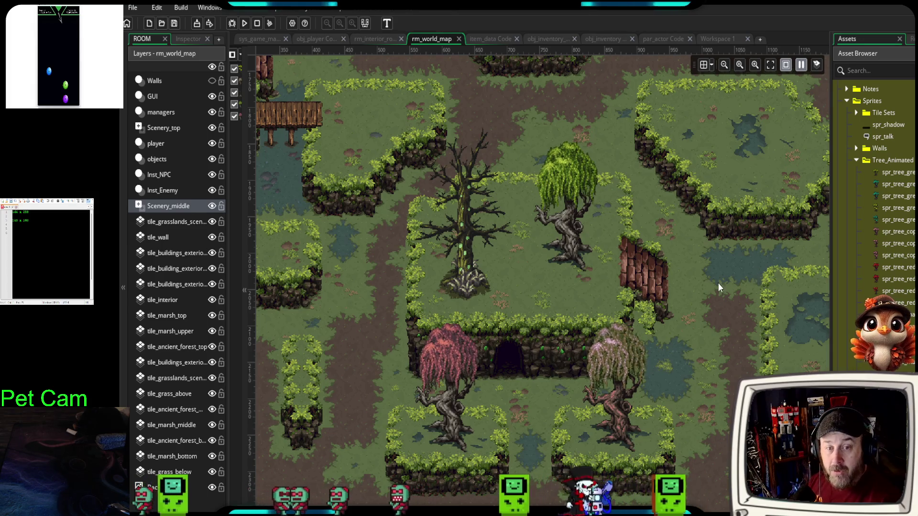
scroll(544, 333, up, 2)
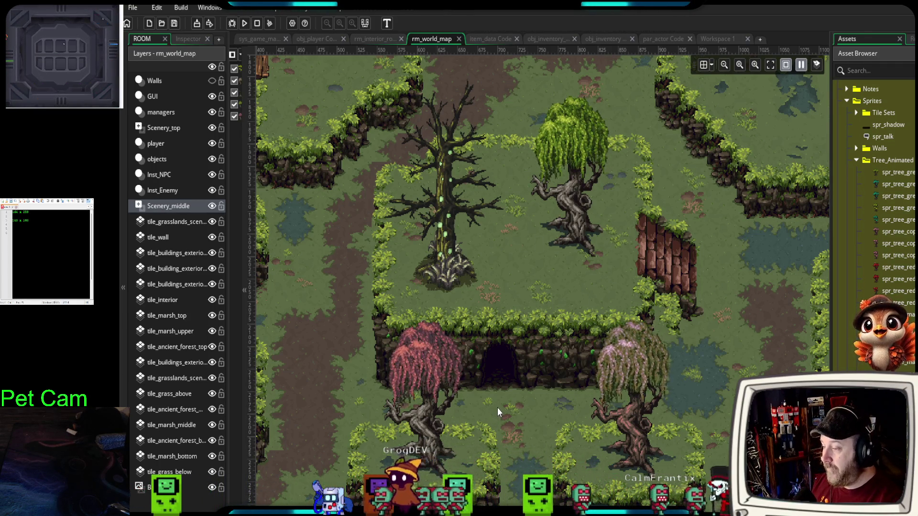
scroll(496, 406, down, 5)
scroll(489, 423, up, 5)
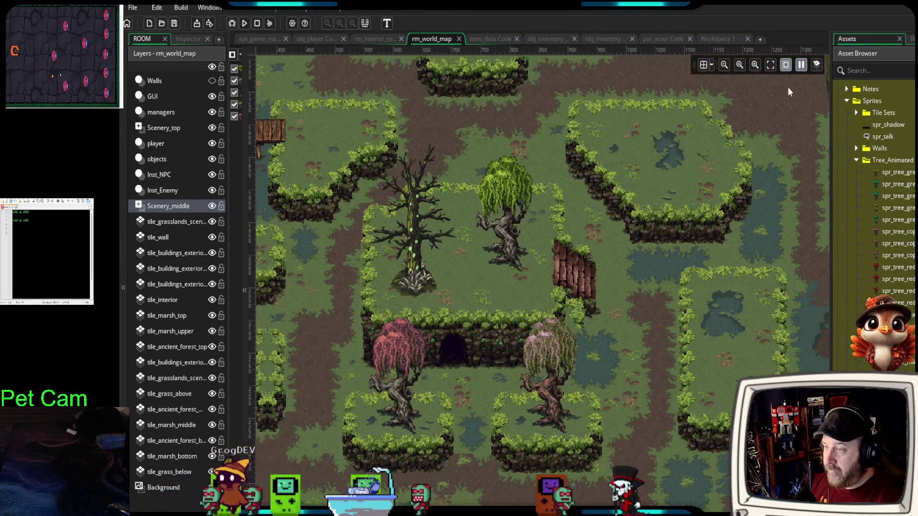
click(802, 65)
- Delete the pink willow and select another placed tree
click(371, 336)
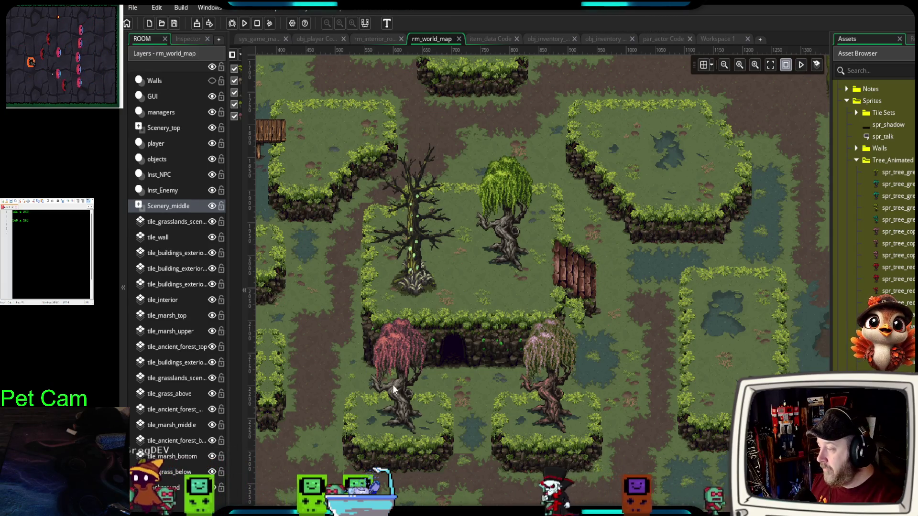
key(Delete)
click(539, 390)
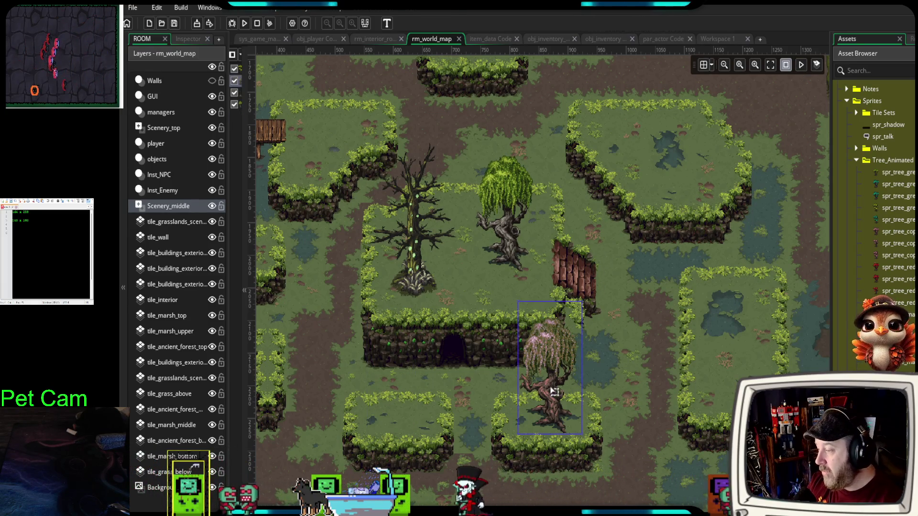
- Delete the three remaining tree instances from the central cliff
key(Delete)
click(505, 230)
key(Delete)
click(407, 257)
key(Delete)
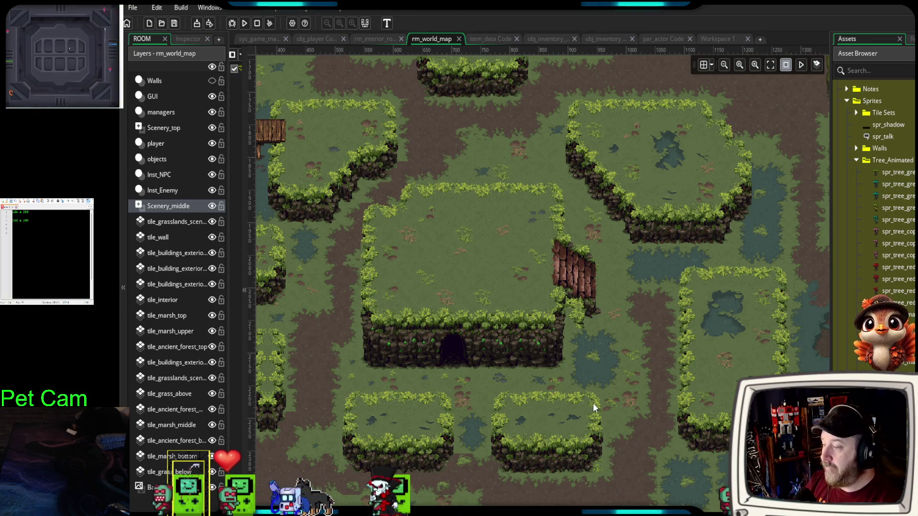
- Pan east to the marsh ponds, widen the asset list, and select the tile_marsh_middle layer
drag(593, 403, 475, 372)
drag(583, 403, 325, 349)
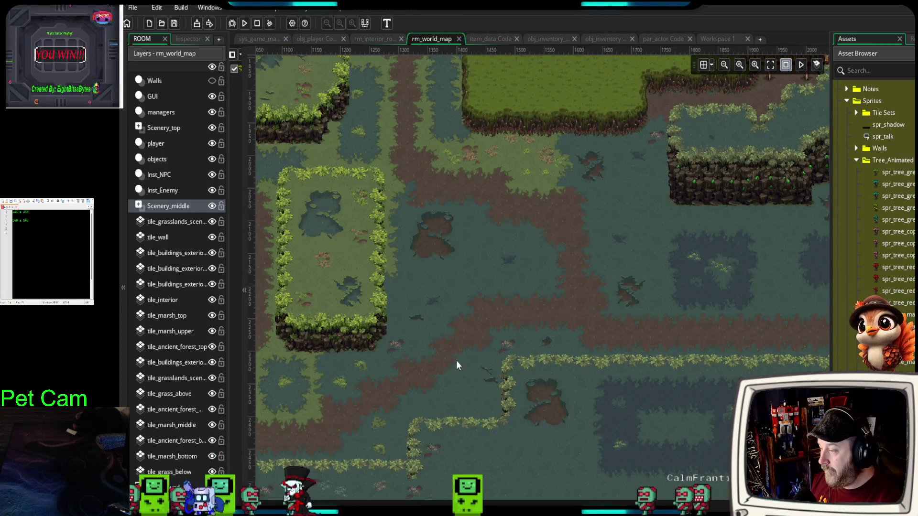
scroll(456, 361, up, 3)
drag(474, 338, 469, 354)
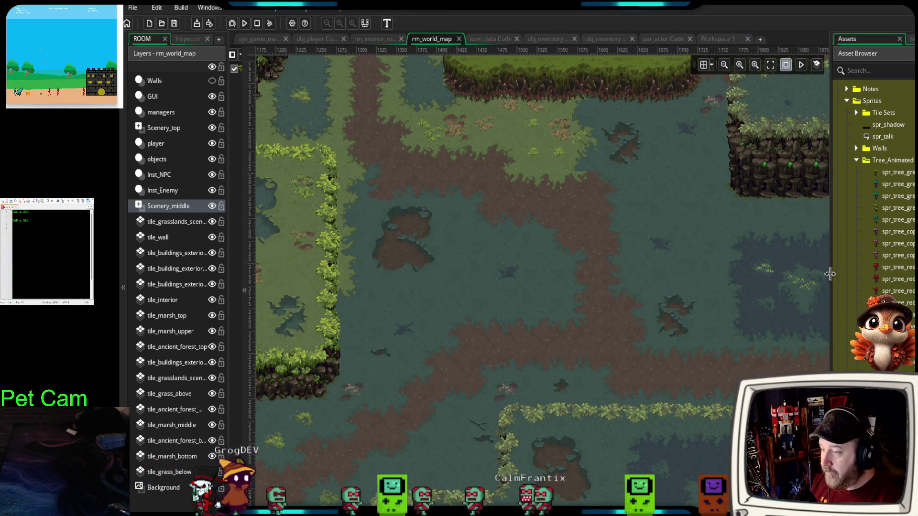
drag(834, 276, 753, 291)
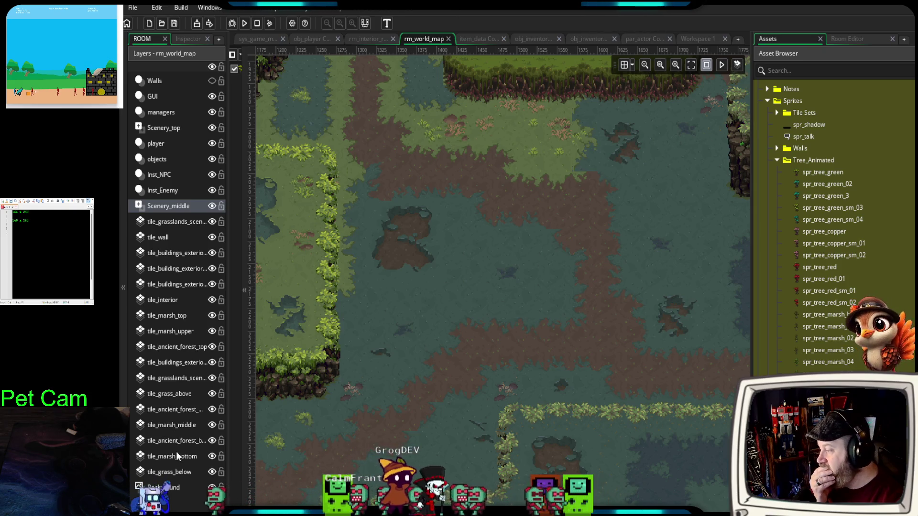
click(174, 424)
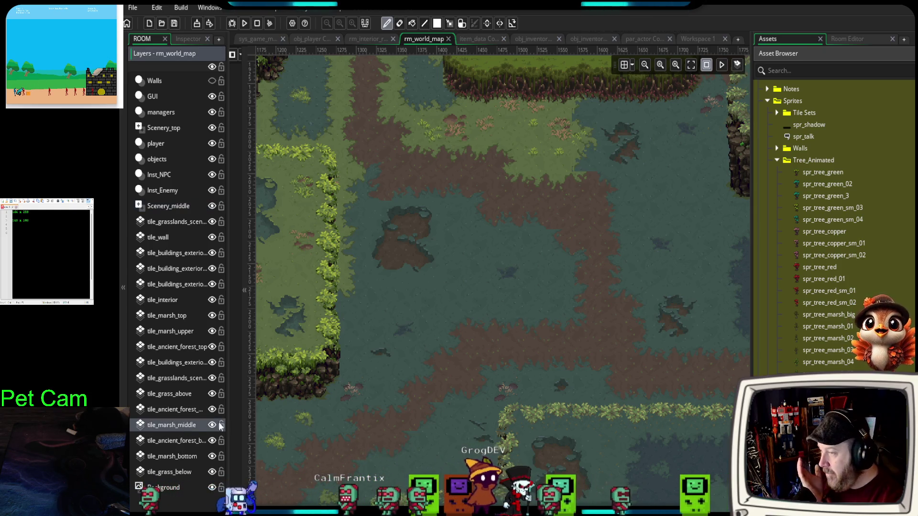
- Reopen the Tiles palette and select grassy cliff and grass-edge tile blocks for the island
click(873, 41)
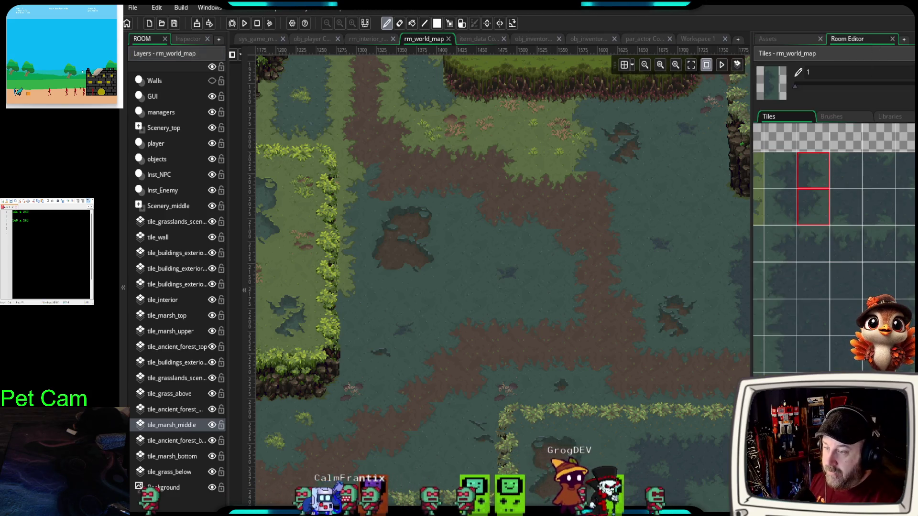
scroll(911, 280, down, 10)
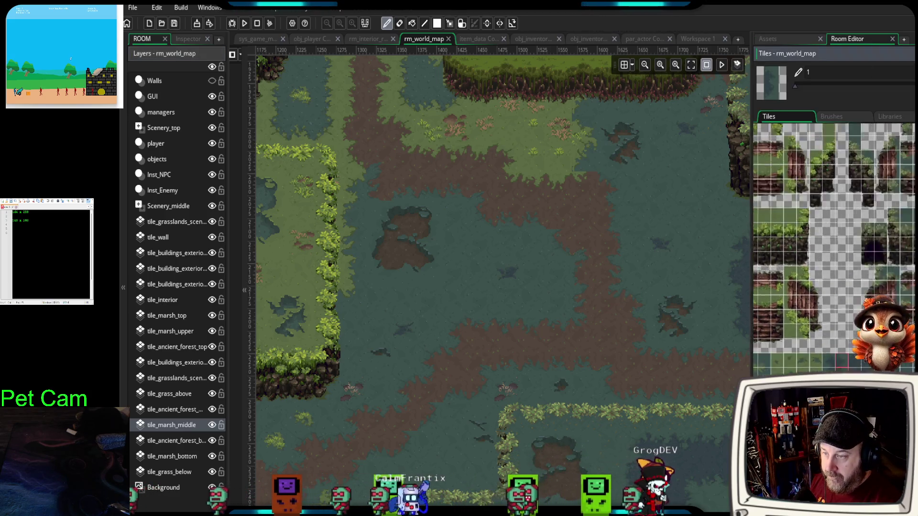
scroll(911, 280, down, 10)
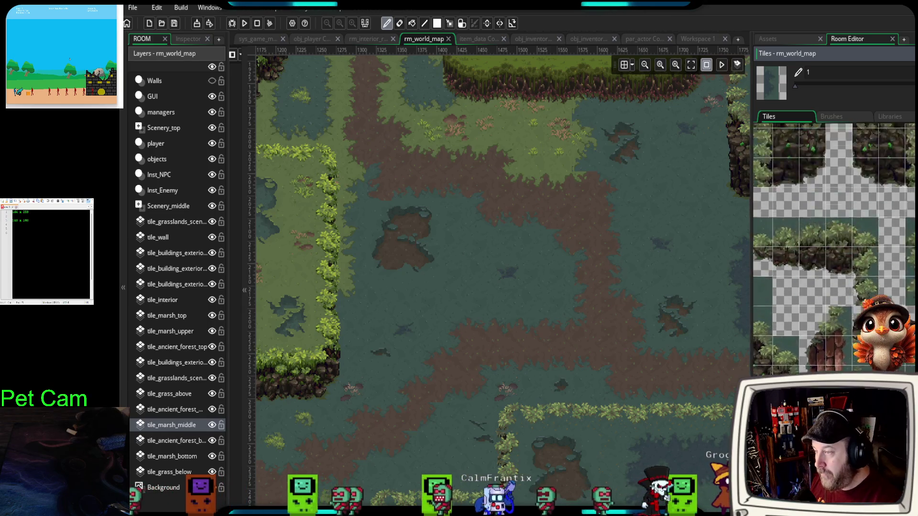
scroll(856, 232, down, 8)
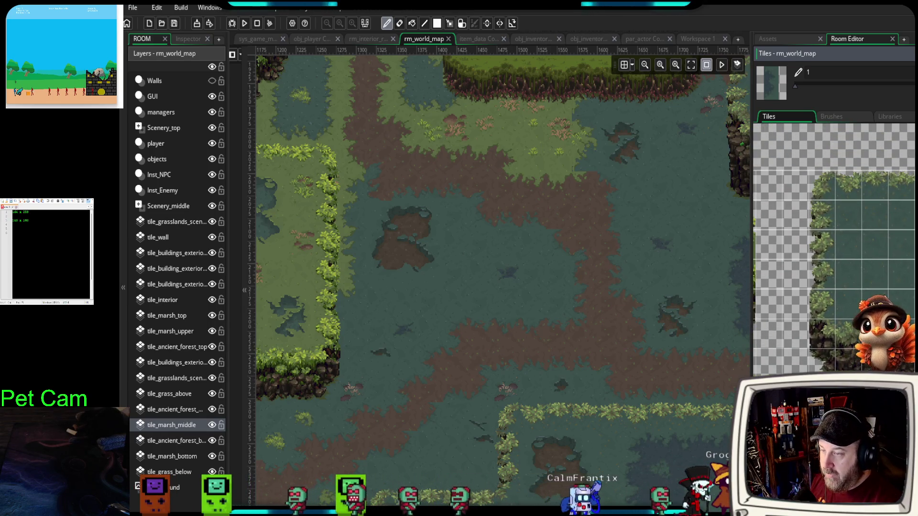
scroll(856, 231, down, 5)
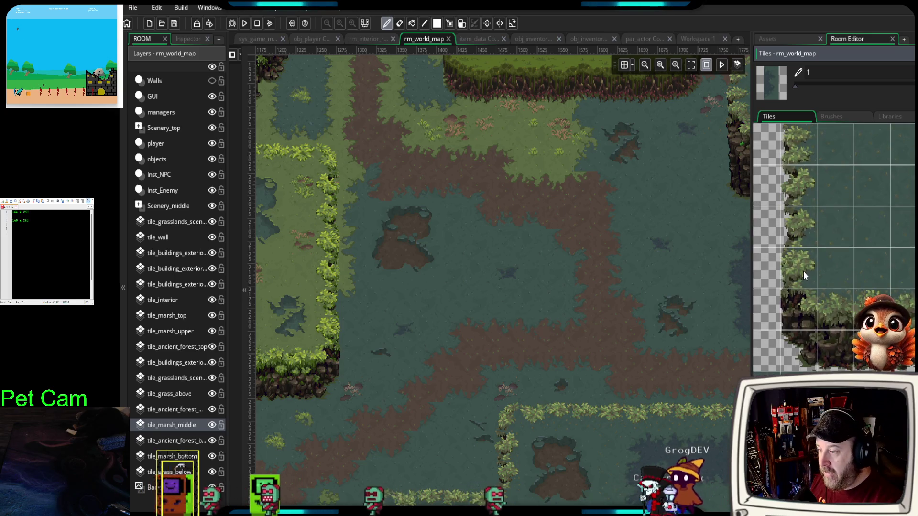
drag(804, 280, 825, 339)
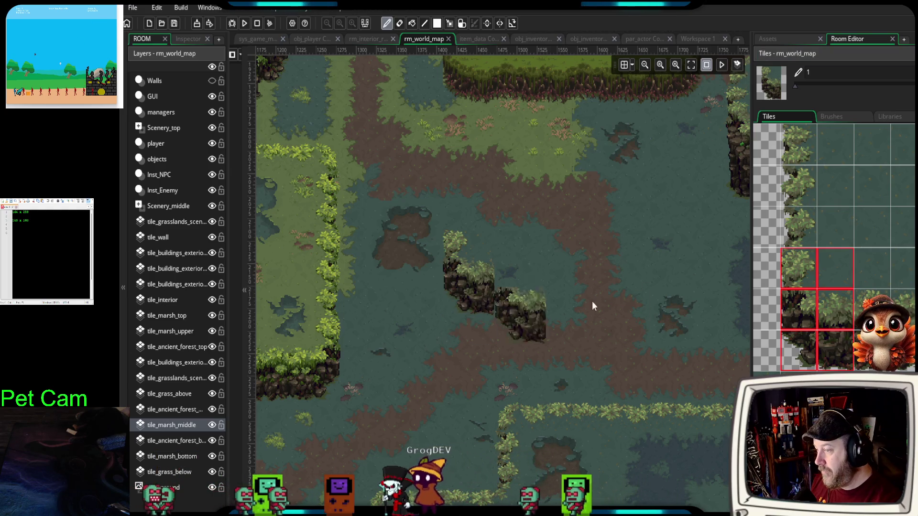
scroll(879, 278, up, 2)
click(805, 179)
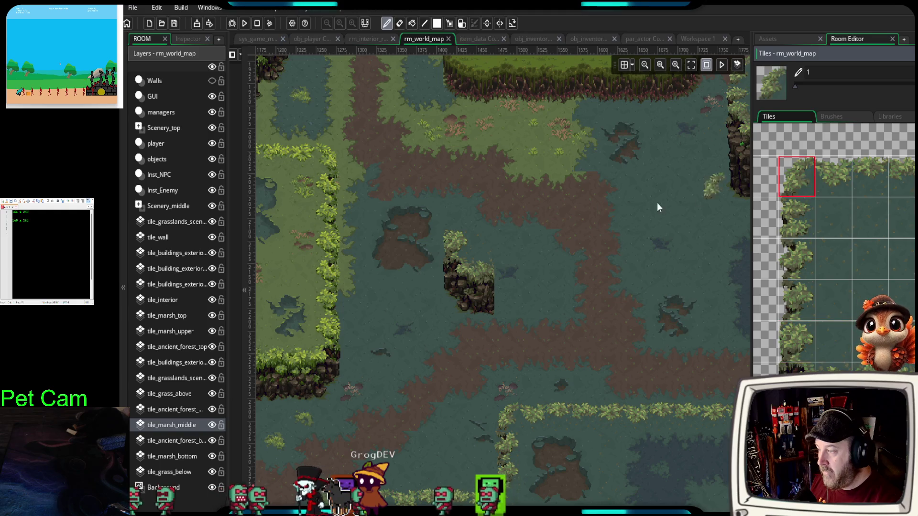
drag(842, 184, 904, 182)
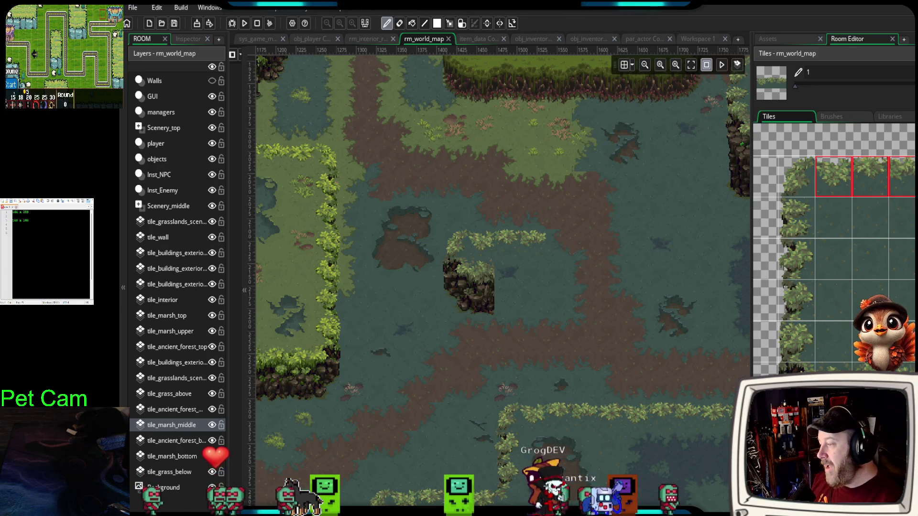
- Stamp grass-edge and cliff columns into a small ring island, then select tile_marsh_upper
click(870, 177)
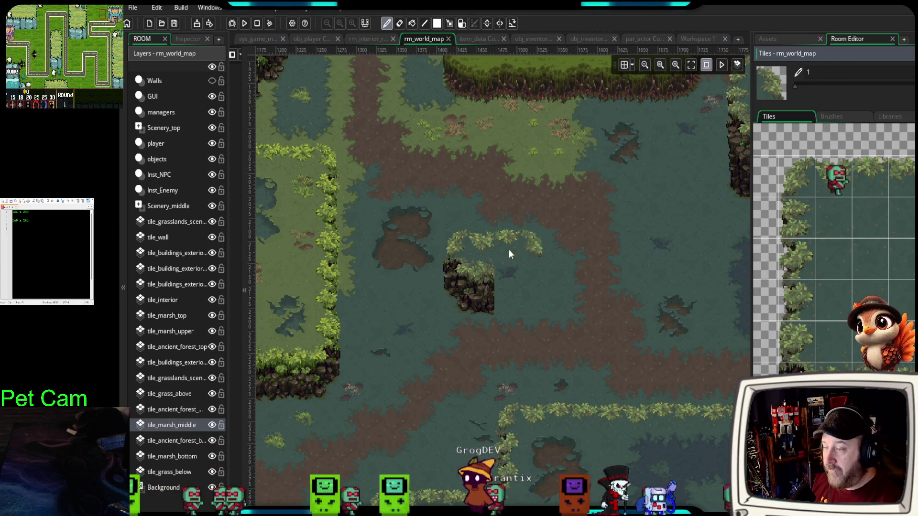
click(538, 251)
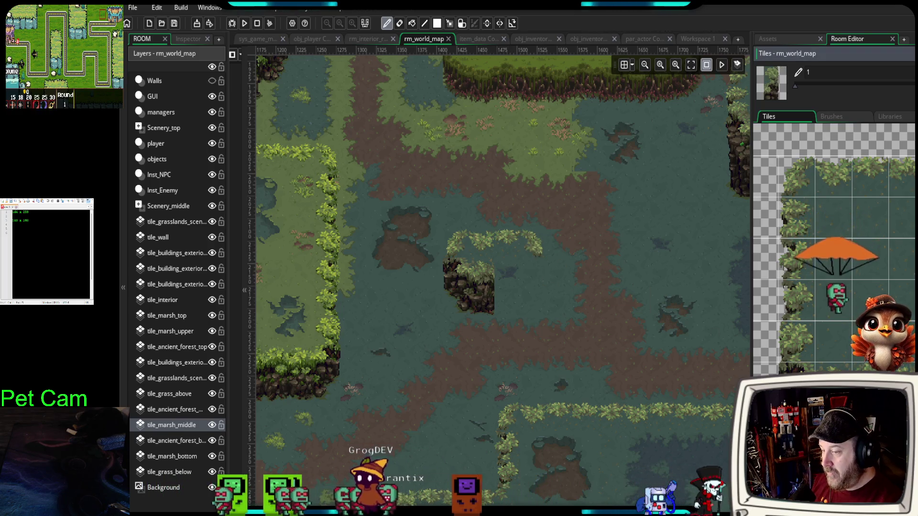
drag(445, 261, 493, 311)
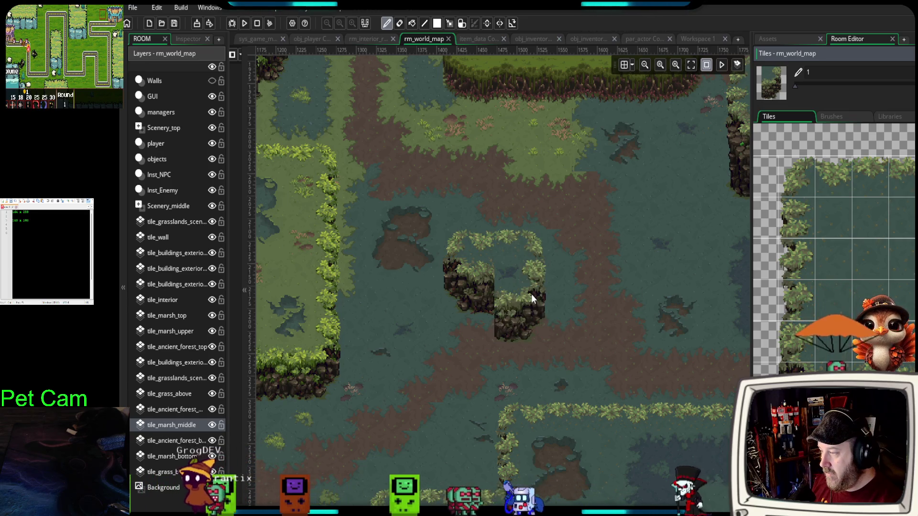
drag(803, 287, 813, 344)
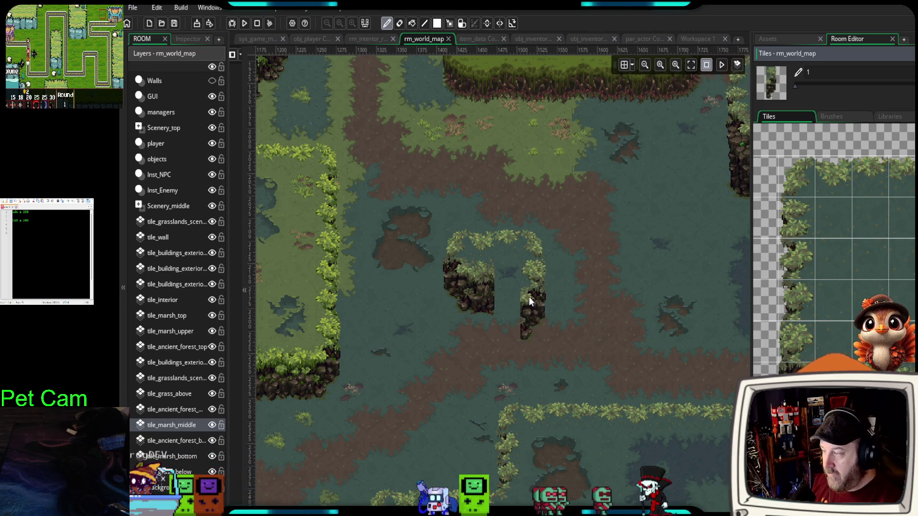
click(535, 285)
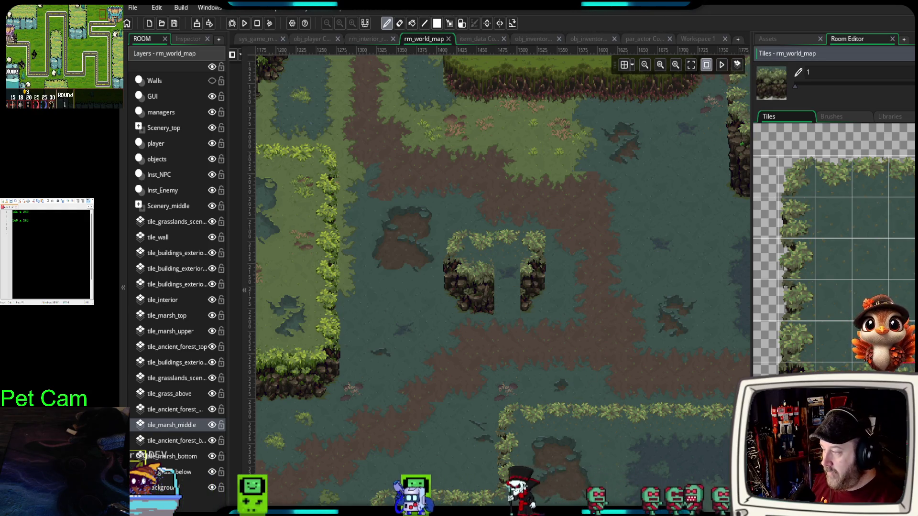
click(497, 297)
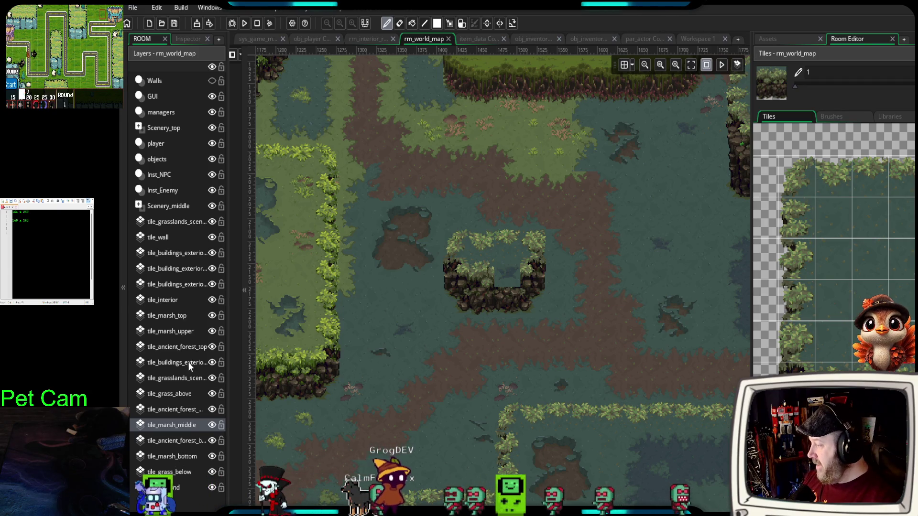
click(179, 332)
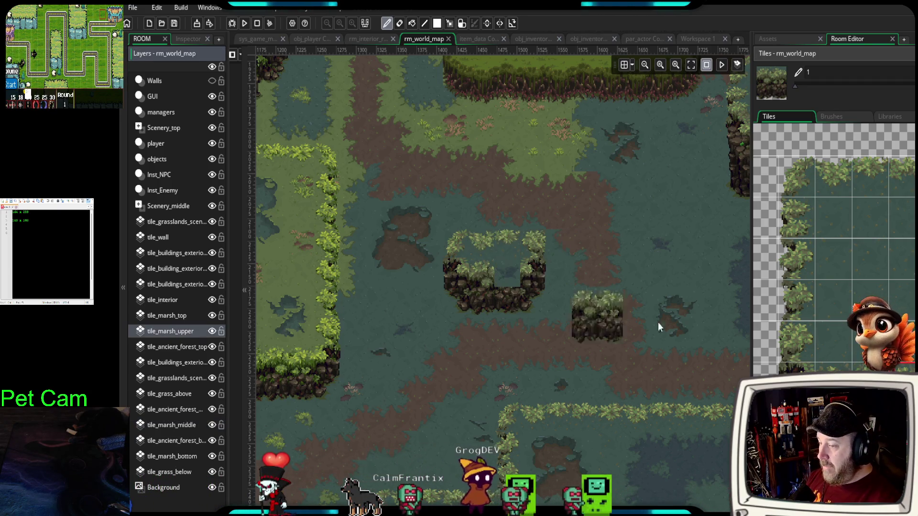
- Pick up a plain marsh tile, then a cliff tile from the island, to paint with
click(871, 300)
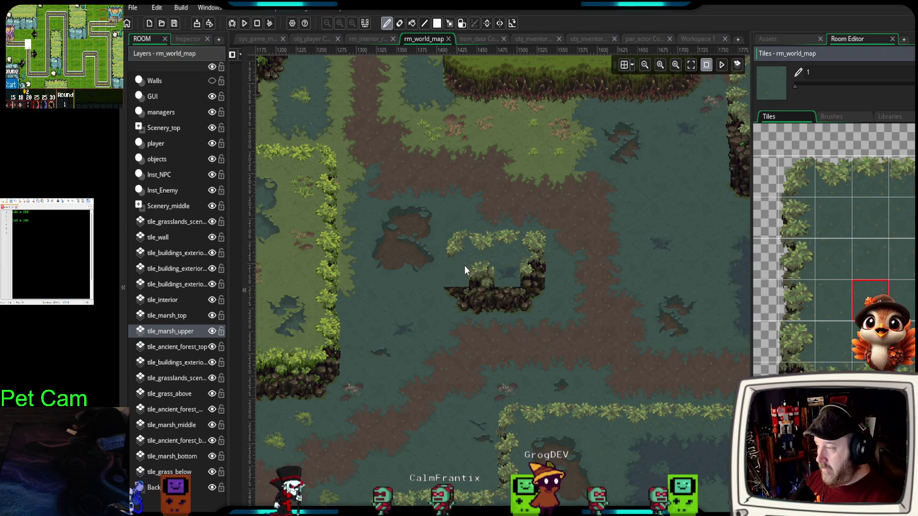
alt+click(506, 271)
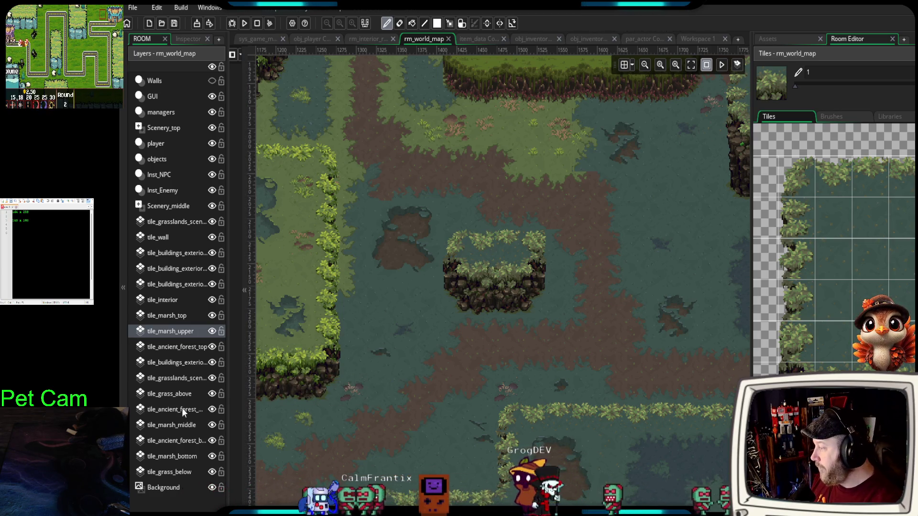
scroll(494, 417, down, 1)
scroll(494, 415, down, 2)
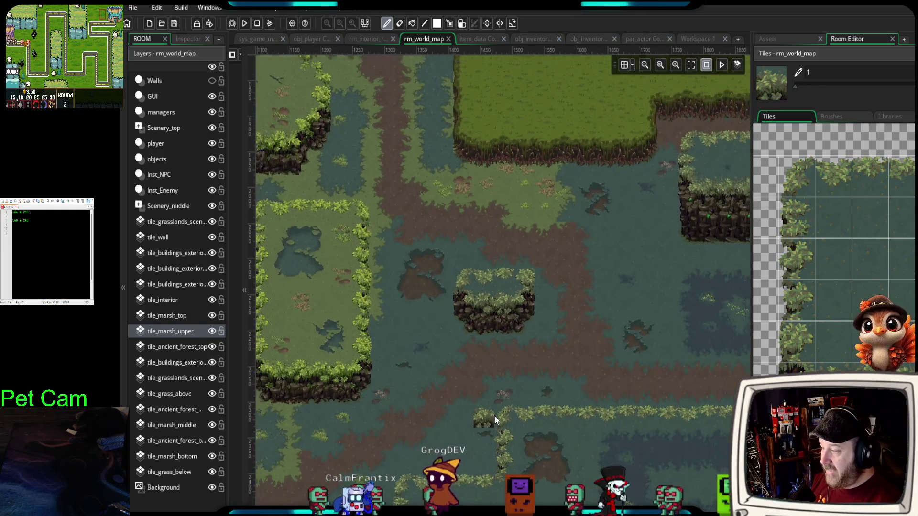
scroll(383, 416, right, 3)
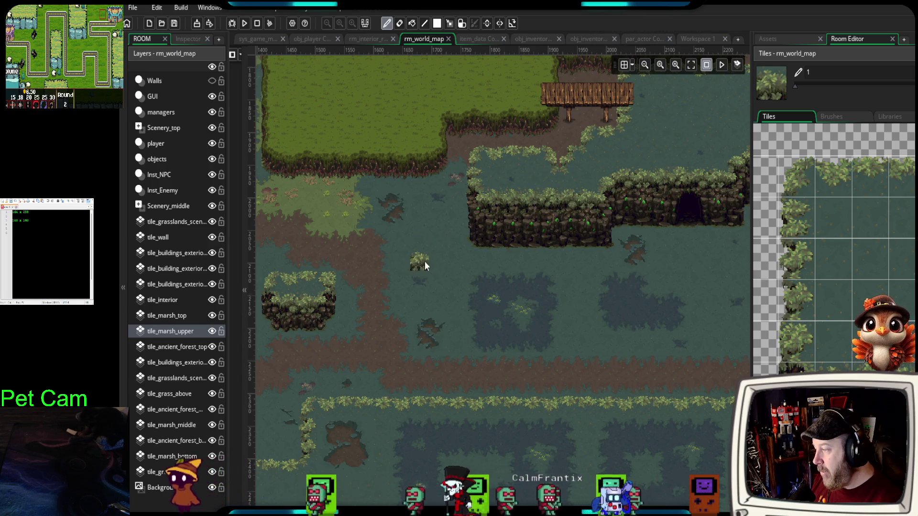
scroll(431, 253, up, 3)
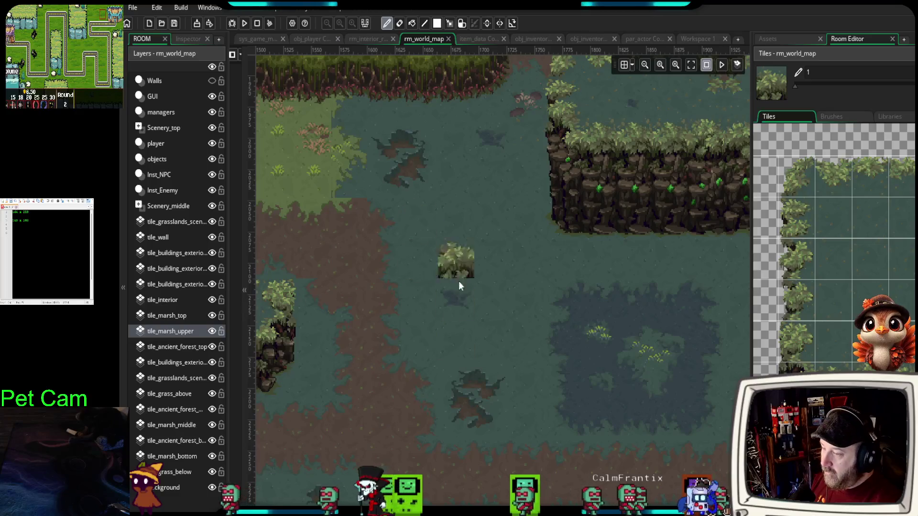
- Stamp a light bush tile on the cliff face near the bridge
mouse_move(899, 368)
mouse_down()
mouse_move(799, 351)
mouse_move(720, 315)
mouse_up()
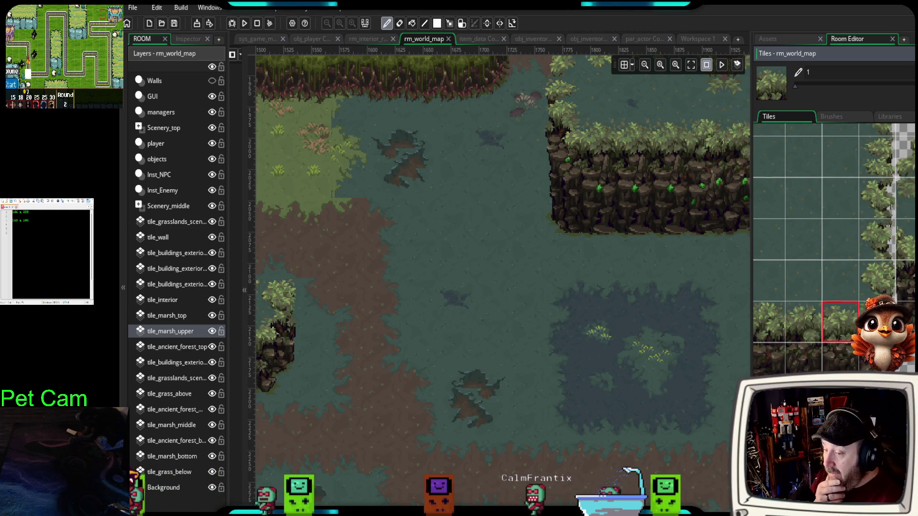
scroll(819, 371, down, 5)
scroll(897, 274, down, 10)
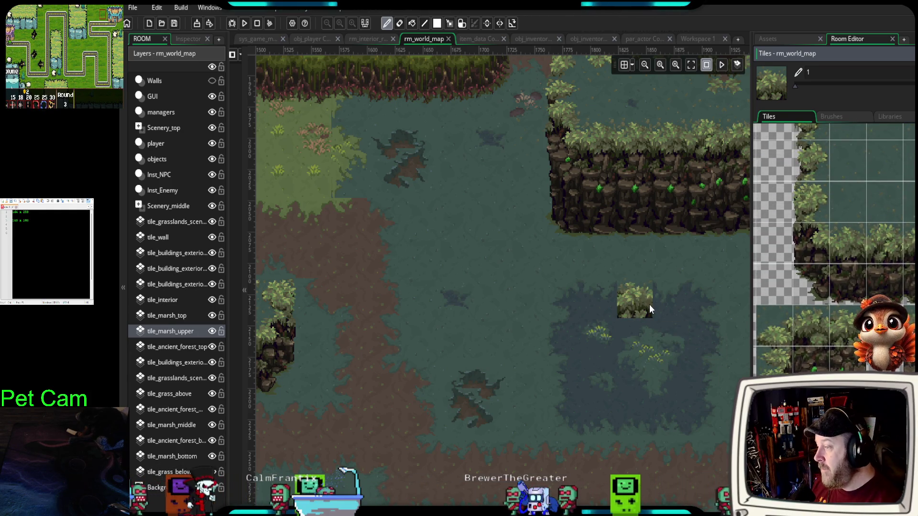
scroll(629, 302, down, 1)
scroll(613, 296, down, 1)
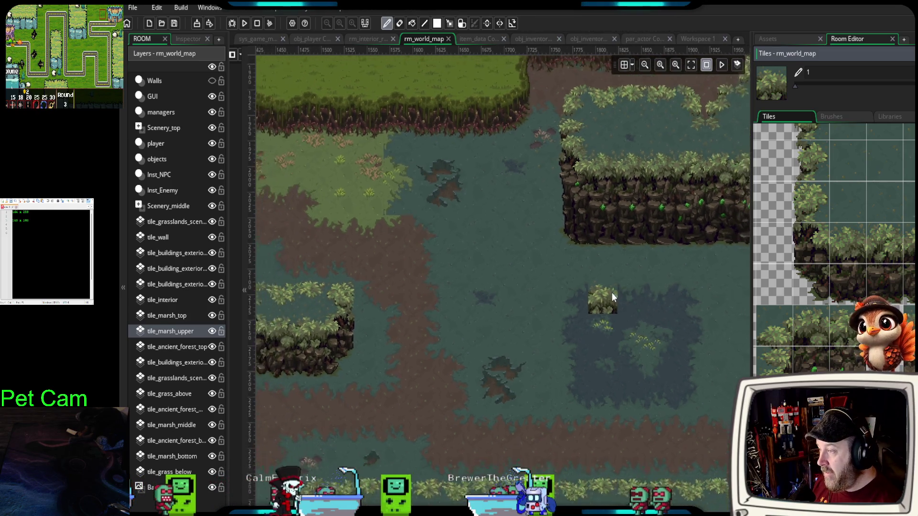
scroll(612, 291, down, 1)
scroll(641, 284, down, 1)
mouse_move(672, 264)
mouse_down()
mouse_move(518, 314)
mouse_move(467, 346)
mouse_up()
click(467, 301)
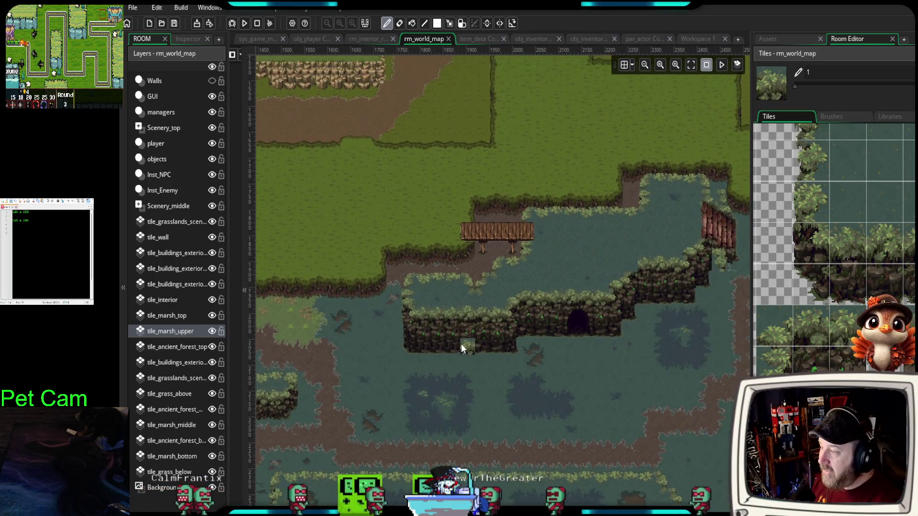
- Look over the painted marsh, then switch to the itch.io profile page
scroll(511, 238, left, 2)
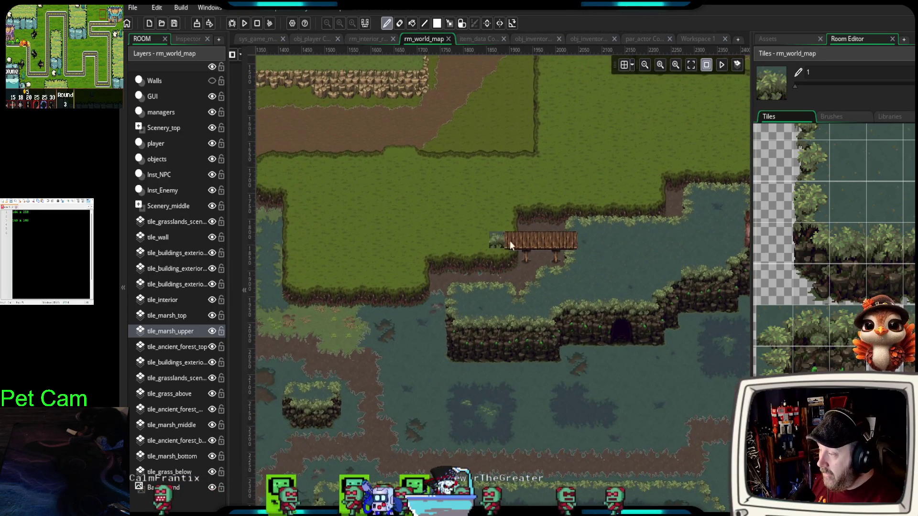
scroll(507, 249, up, 5)
scroll(441, 285, up, 2)
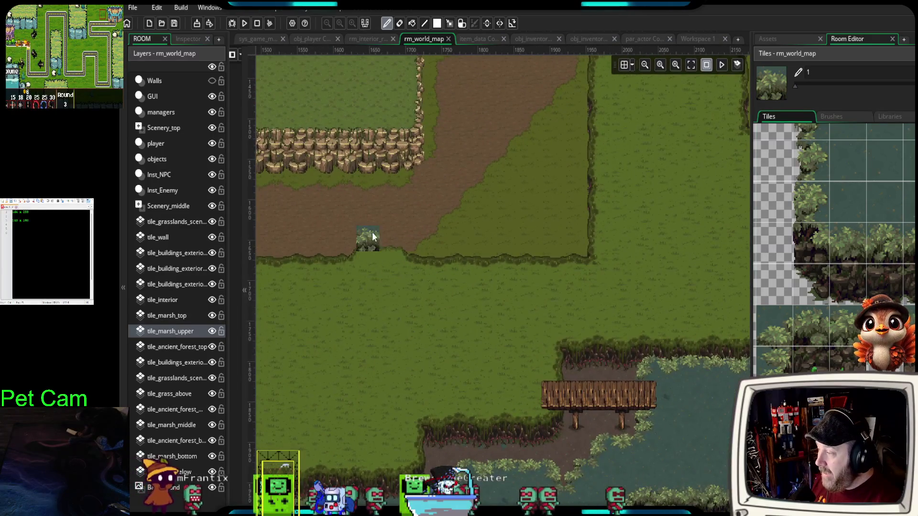
scroll(486, 376, down, 5)
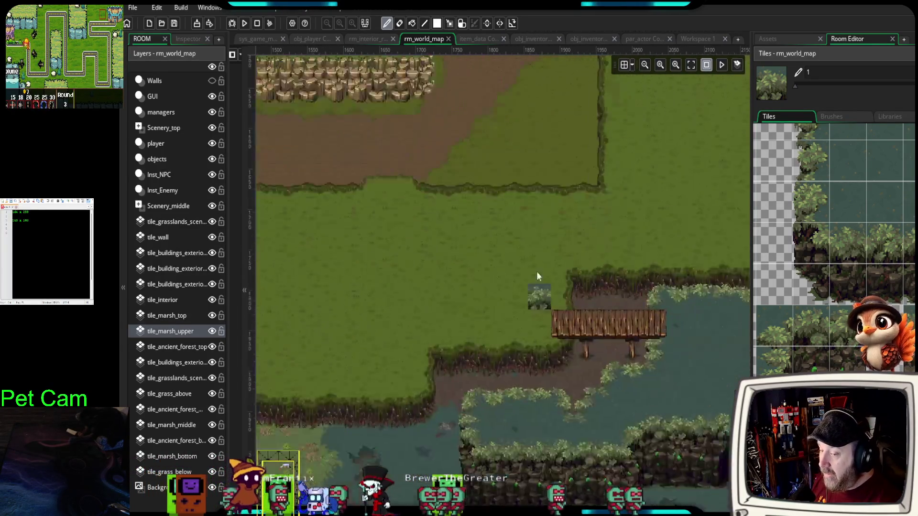
scroll(537, 271, left, 2)
scroll(512, 330, up, 2)
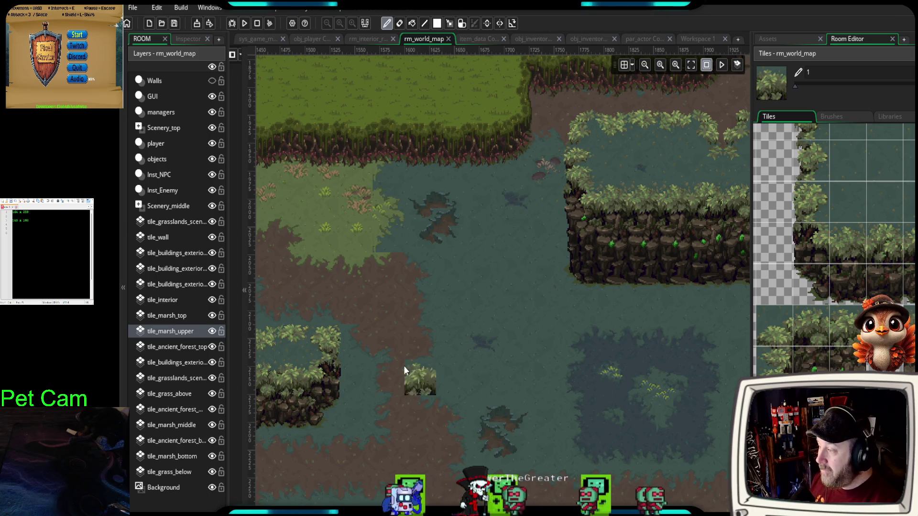
scroll(396, 369, up, 3)
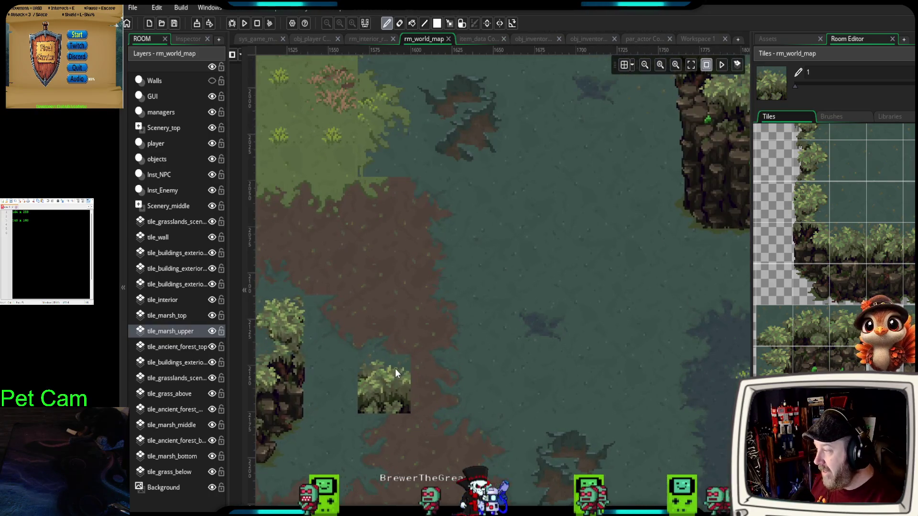
scroll(394, 369, down, 2)
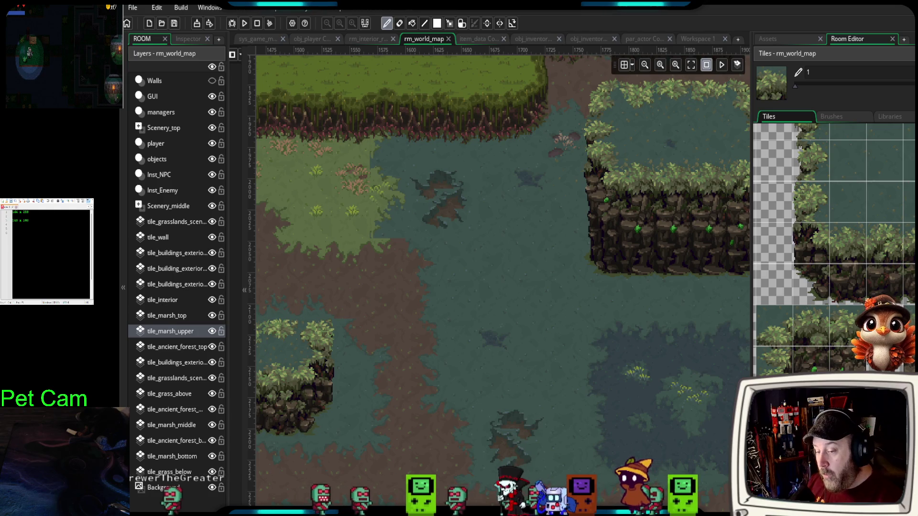
key(alt+Tab)
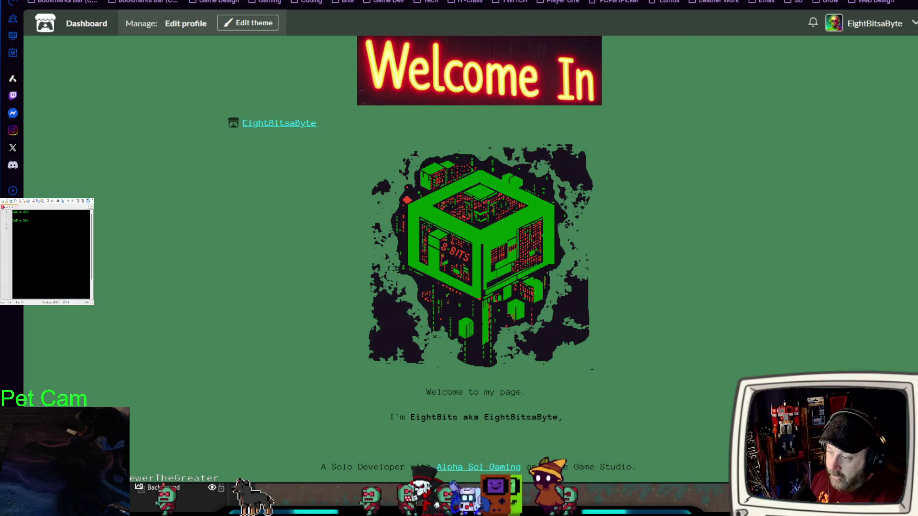
- Open Base Destory (Game Jam) from the games grid and enlarge its cannon-and-castle screenshot
scroll(433, 336, down, 20)
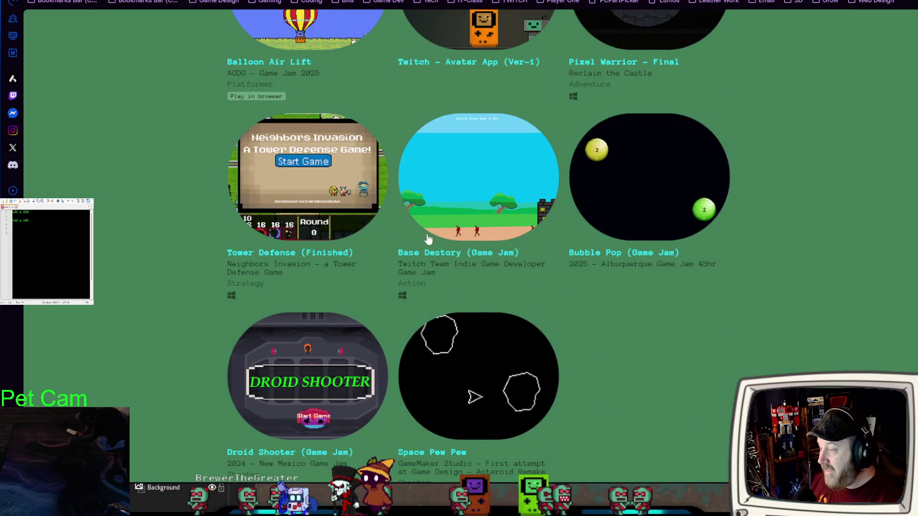
click(428, 239)
scroll(364, 329, down, 5)
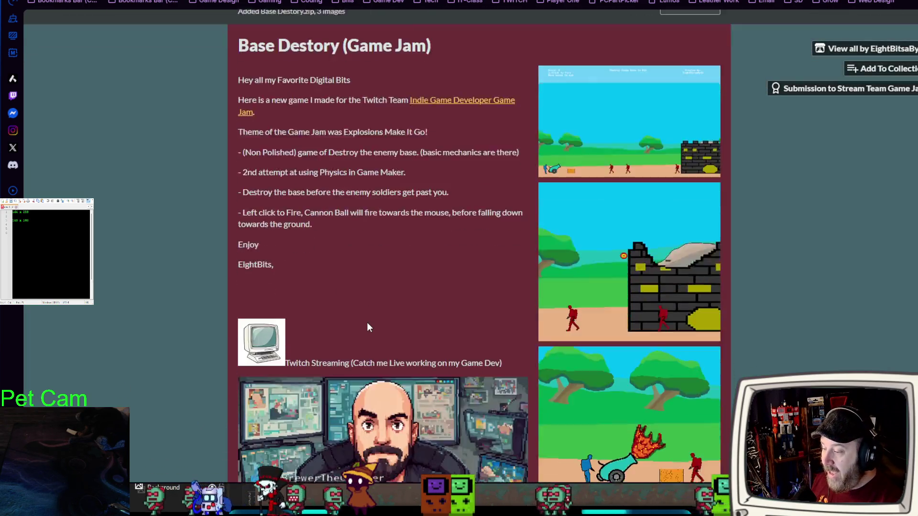
scroll(431, 323, up, 5)
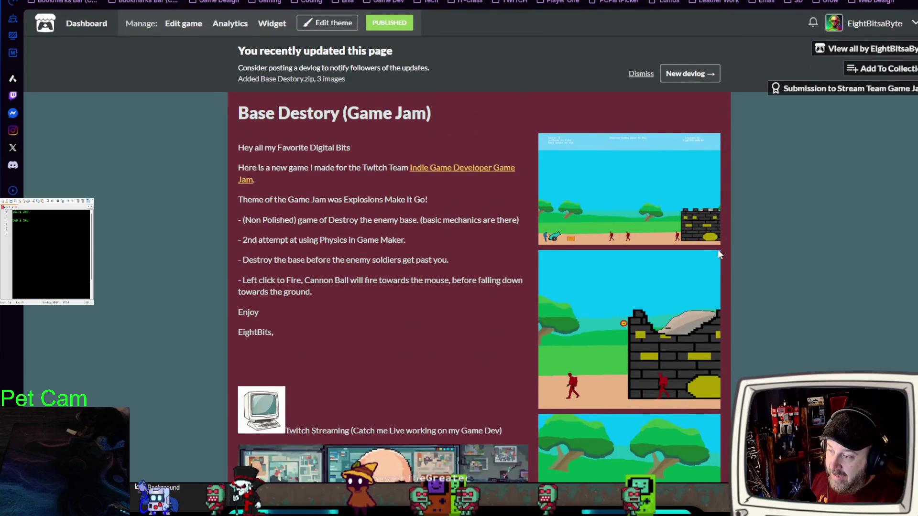
click(673, 242)
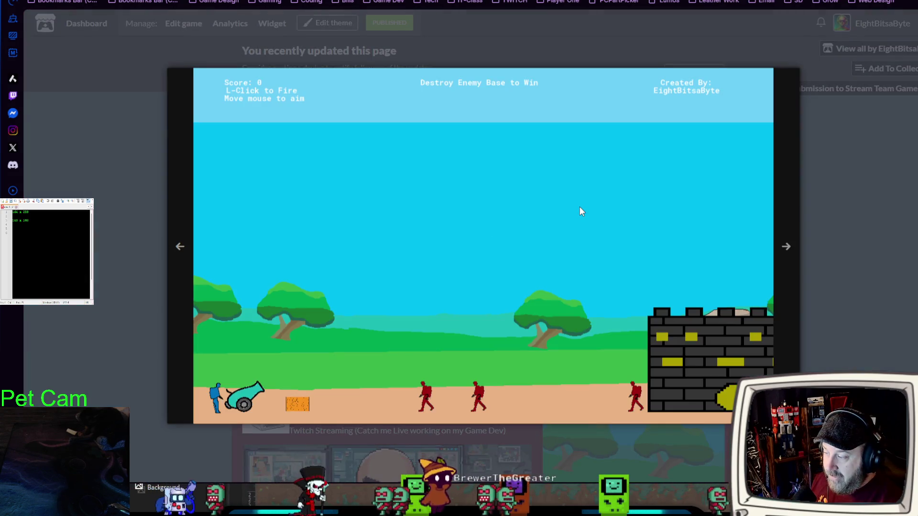
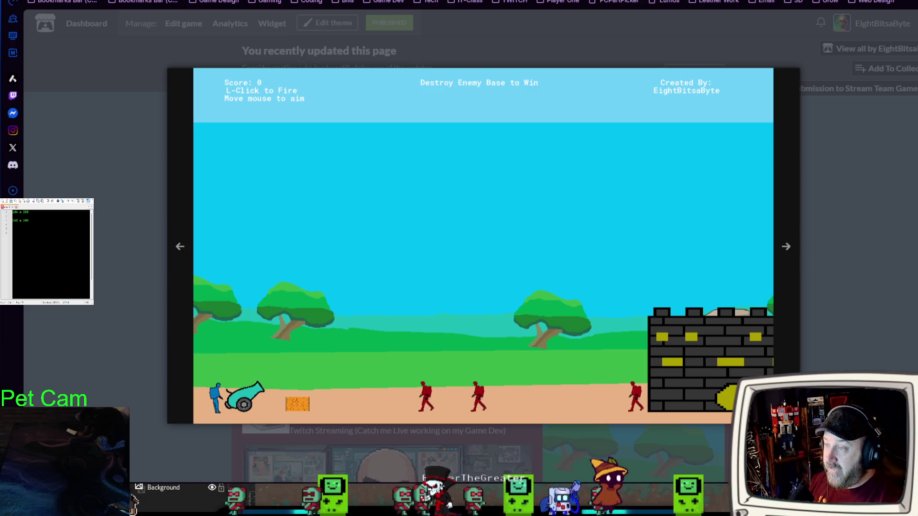
- View the Glare Engine 2D lighting itch.io page, then return to the rm_world_map room editor
key(ctrl+Tab)
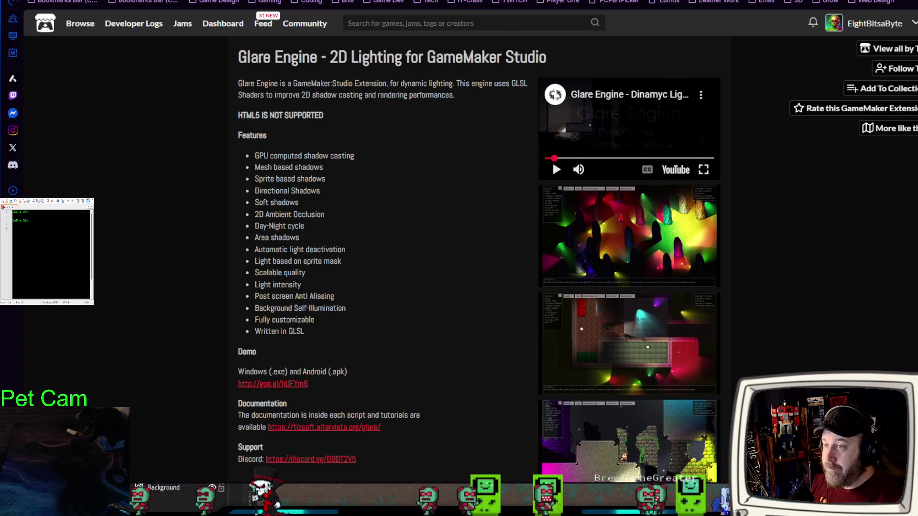
key(alt+Tab)
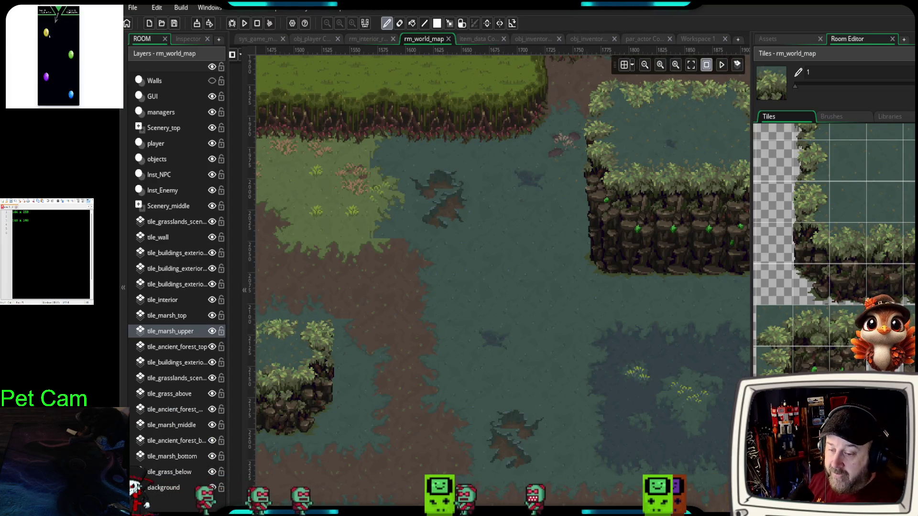
- Pick a 2x3 cliff block and a 2x2 foliage edge block, and paint foliage onto the new island
scroll(584, 306, down, 2)
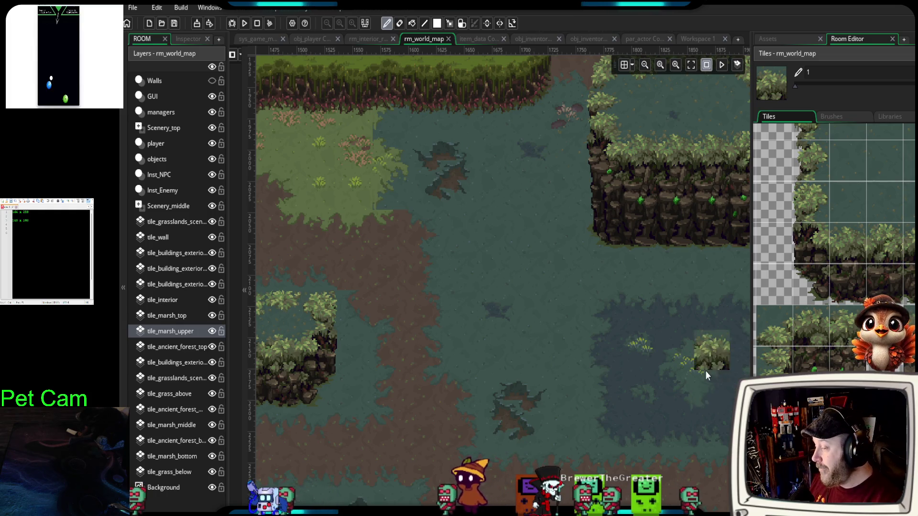
mouse_move(831, 277)
mouse_down()
mouse_move(799, 345)
mouse_move(808, 351)
mouse_up()
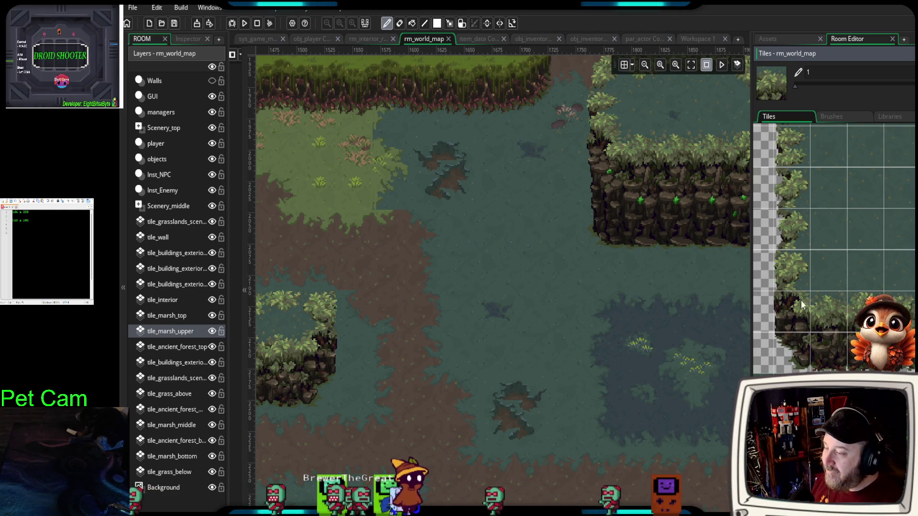
drag(795, 288, 811, 346)
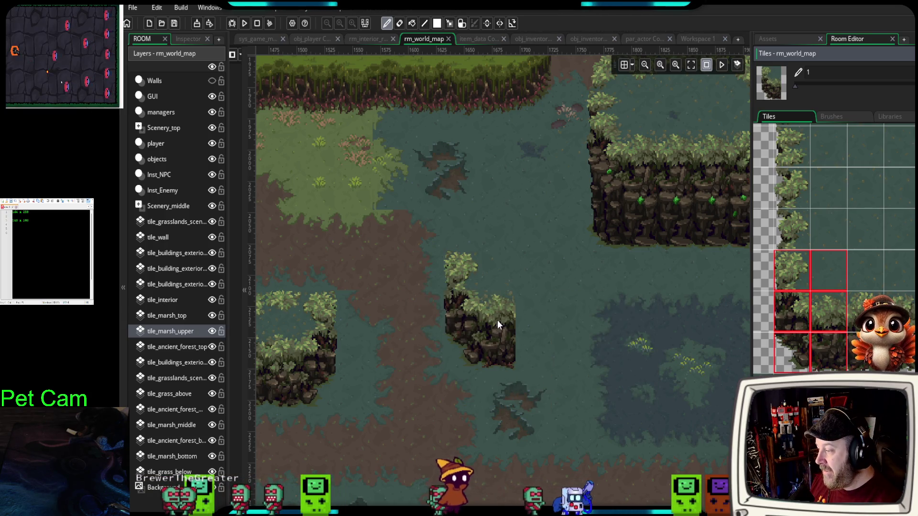
scroll(774, 180, up, 2)
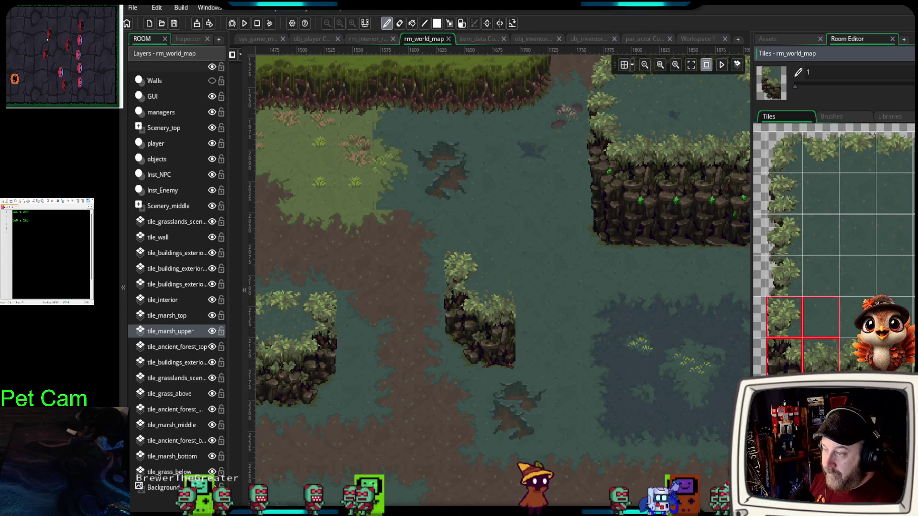
drag(779, 152, 819, 197)
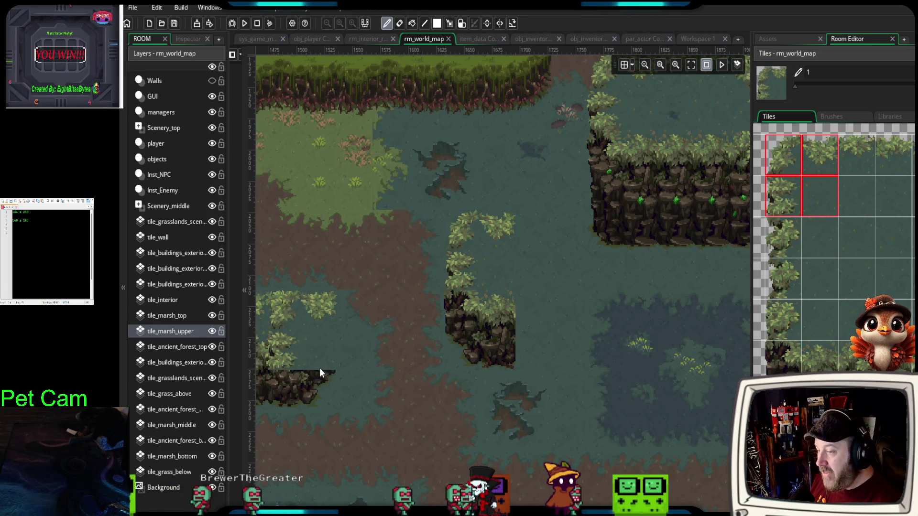
click(316, 364)
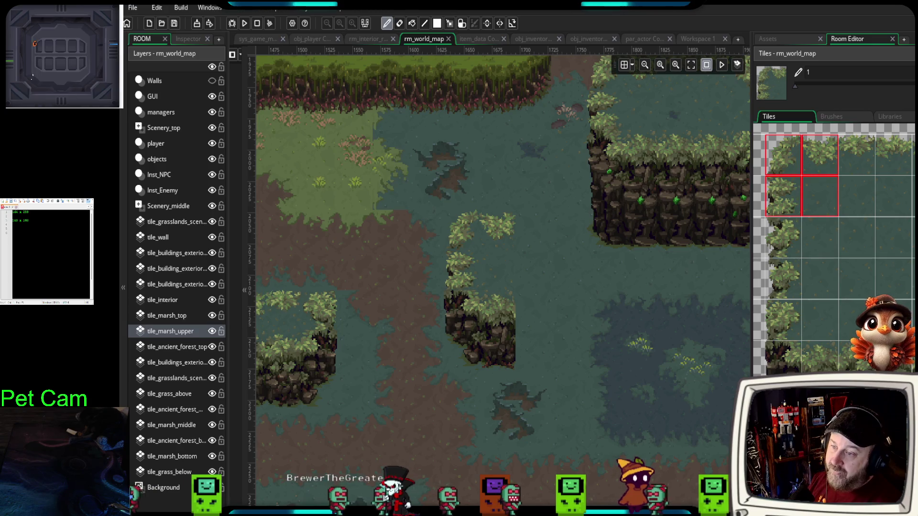
click(895, 175)
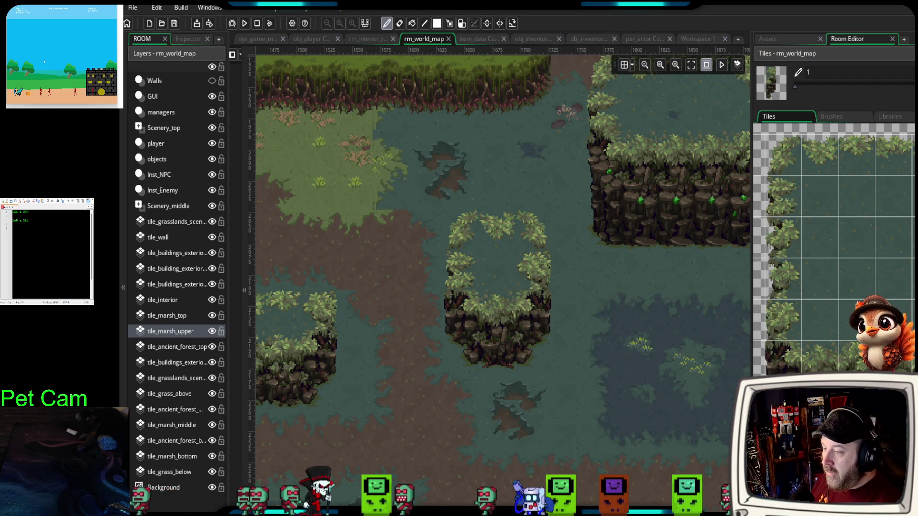
- Pick a plain marsh water tile and zoom the view onto the new island's top edge
click(854, 321)
scroll(859, 231, up, 3)
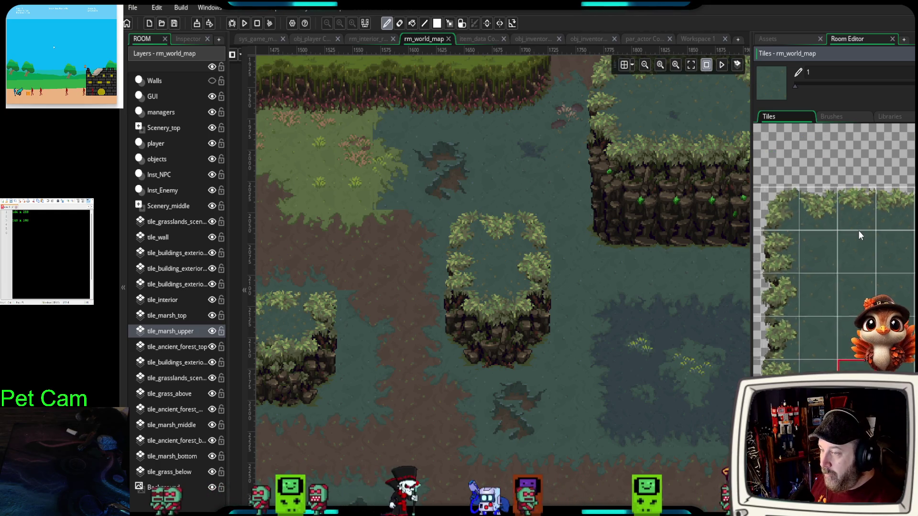
scroll(857, 235, down, 1)
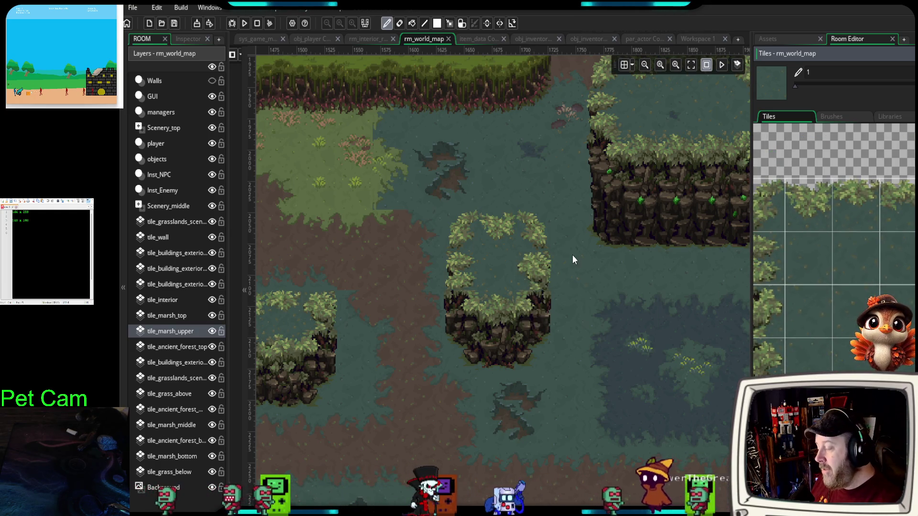
scroll(541, 243, up, 2)
scroll(527, 247, up, 2)
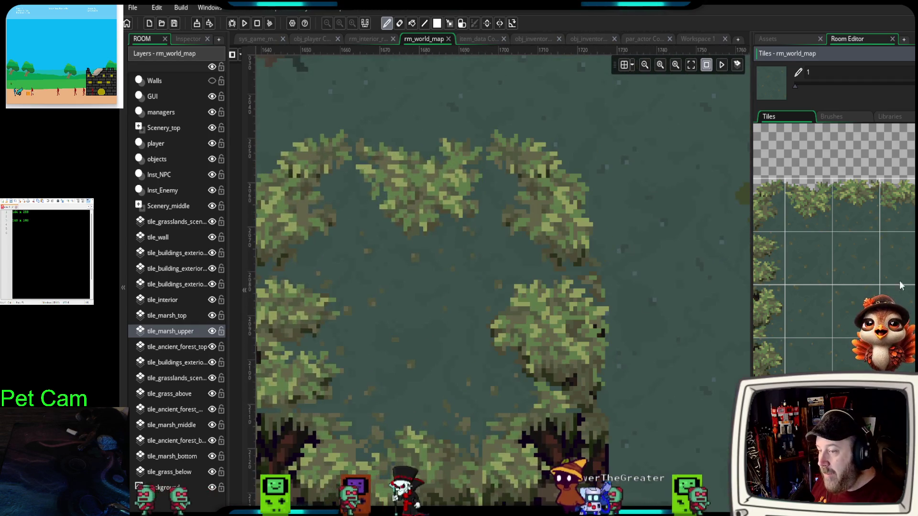
scroll(879, 258, up, 2)
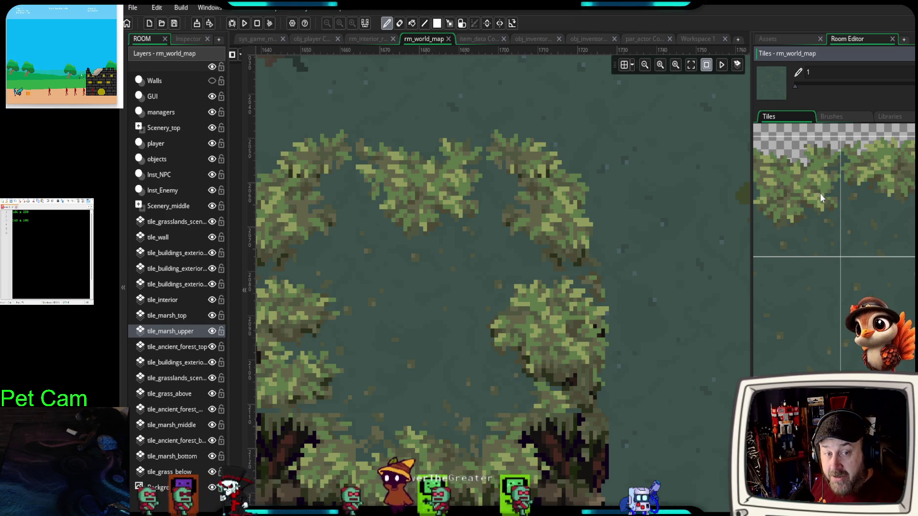
scroll(820, 193, up, 1)
scroll(860, 211, up, 1)
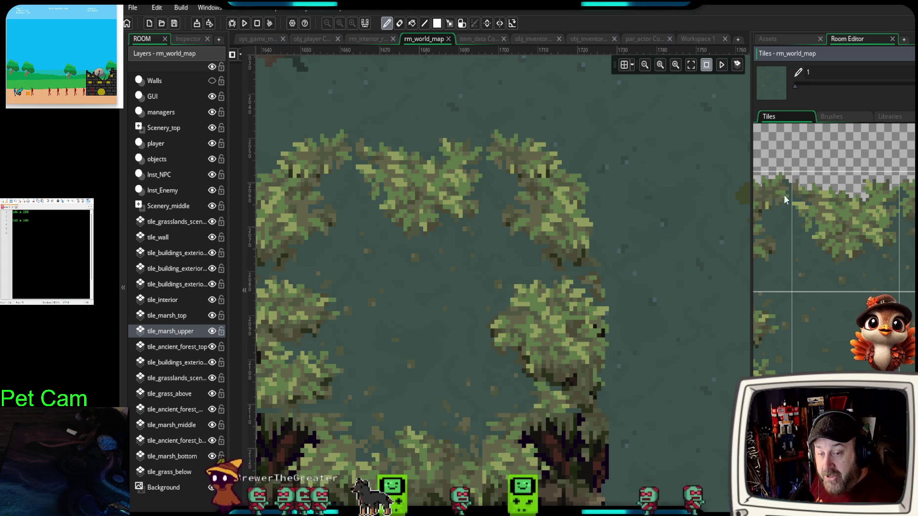
drag(410, 295, 446, 280)
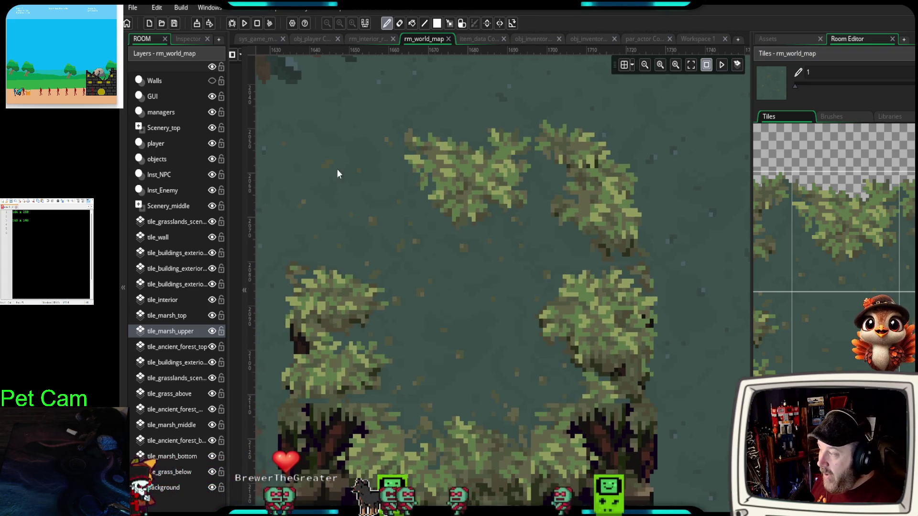
scroll(477, 230, down, 2)
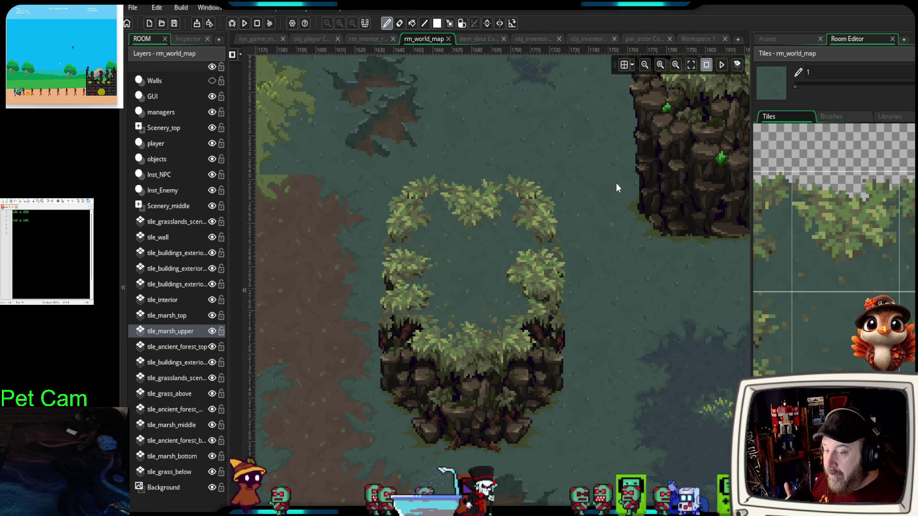
scroll(598, 194, up, 2)
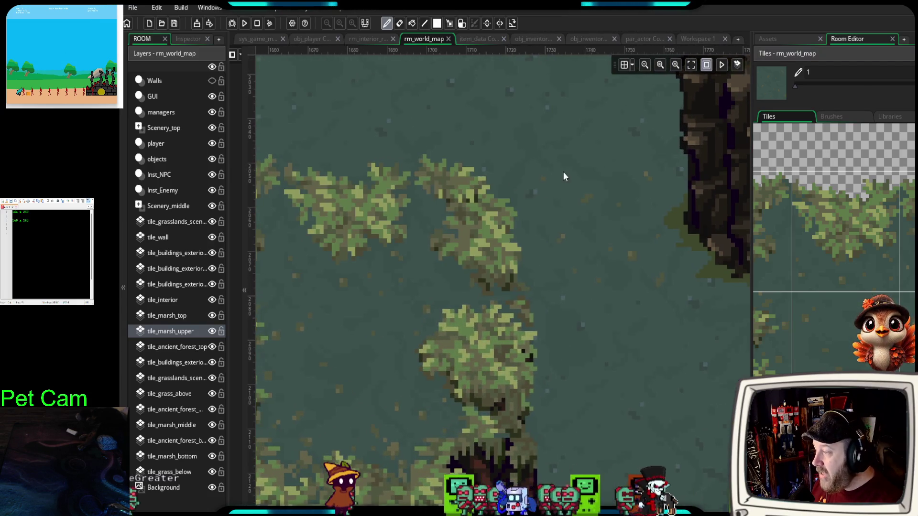
drag(563, 171, 684, 177)
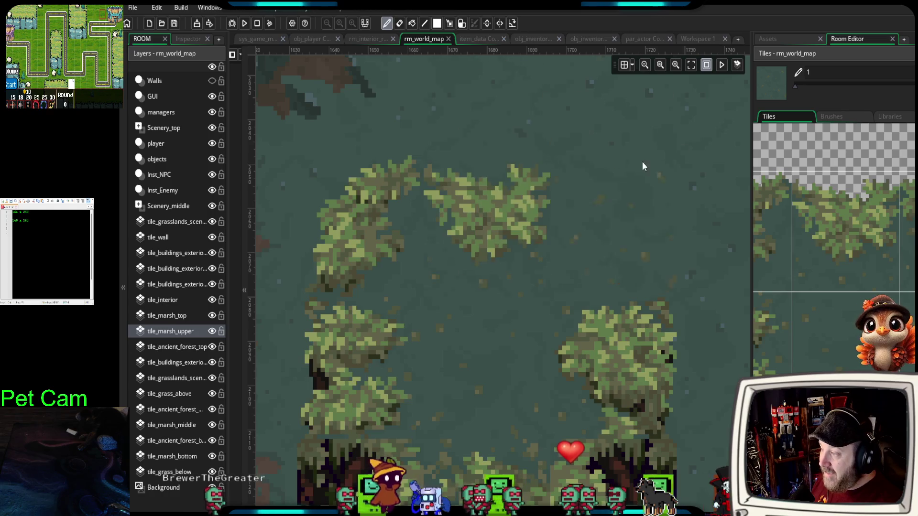
scroll(665, 182, down, 2)
scroll(655, 189, down, 2)
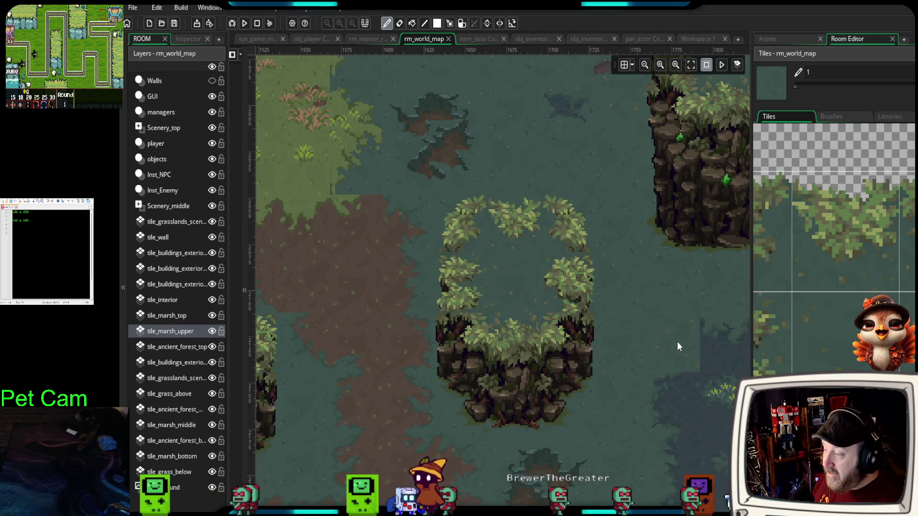
scroll(652, 394, down, 2)
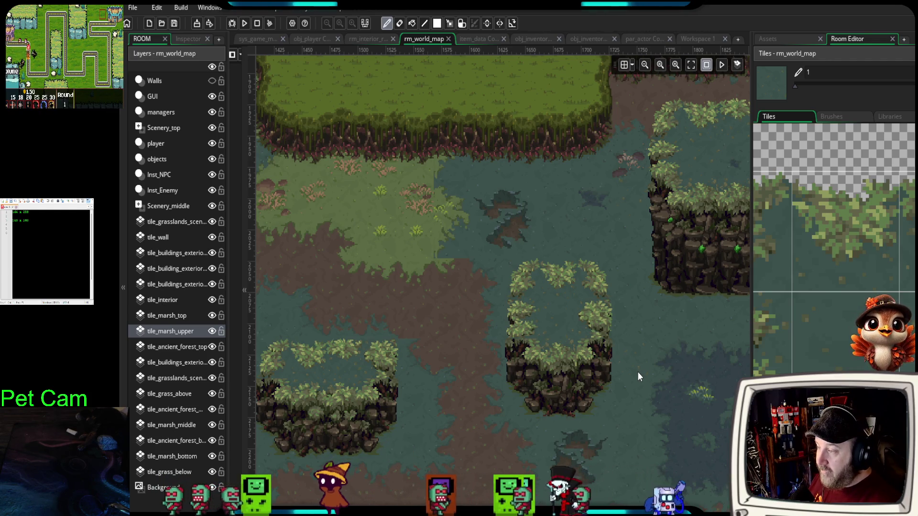
scroll(646, 360, up, 5)
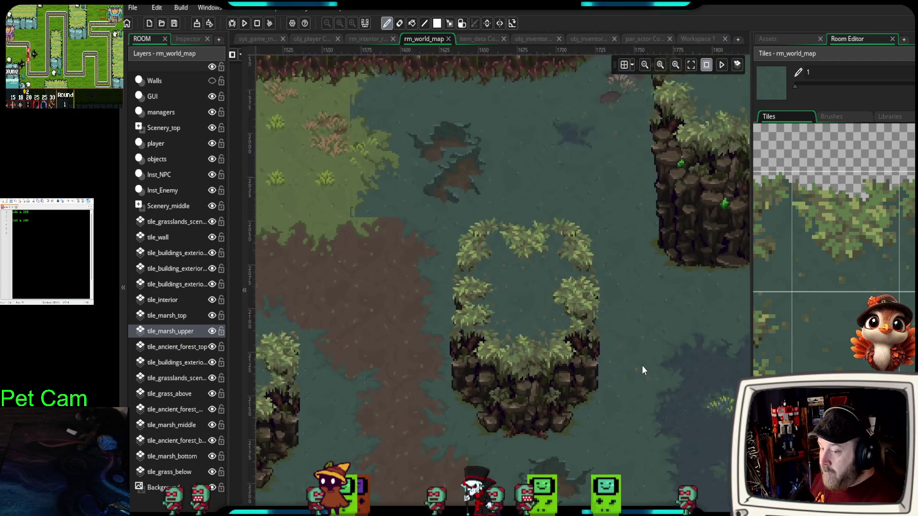
scroll(634, 378, down, 3)
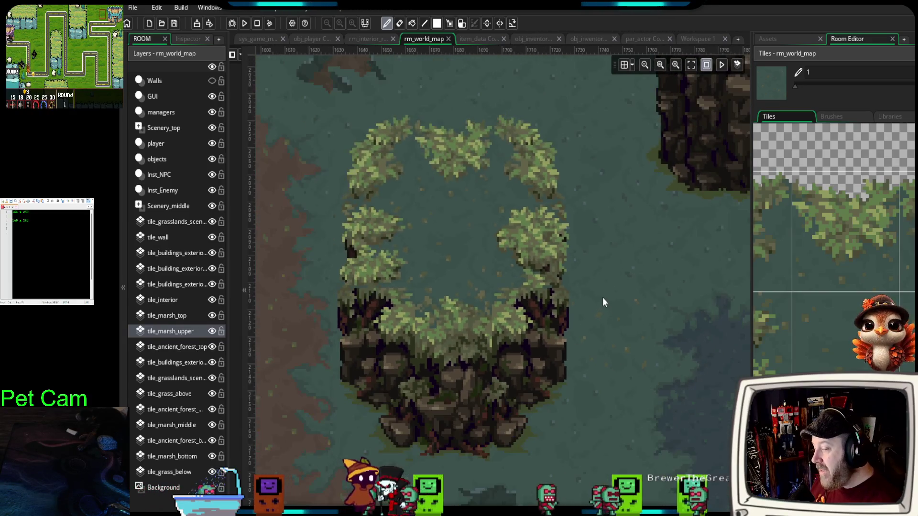
drag(602, 298, 676, 421)
- Paint tree clumps along the island's top edge, erasing and repainting the top-middle clump
click(618, 254)
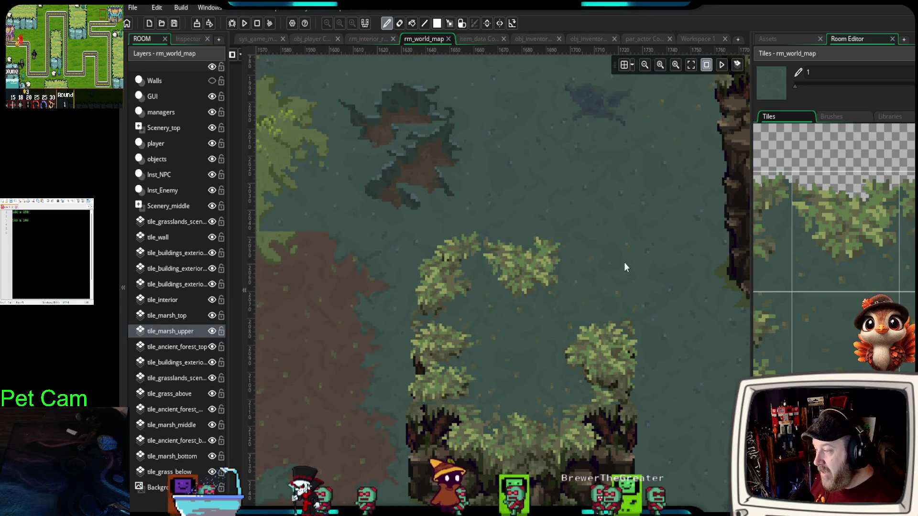
right_click(552, 243)
click(495, 247)
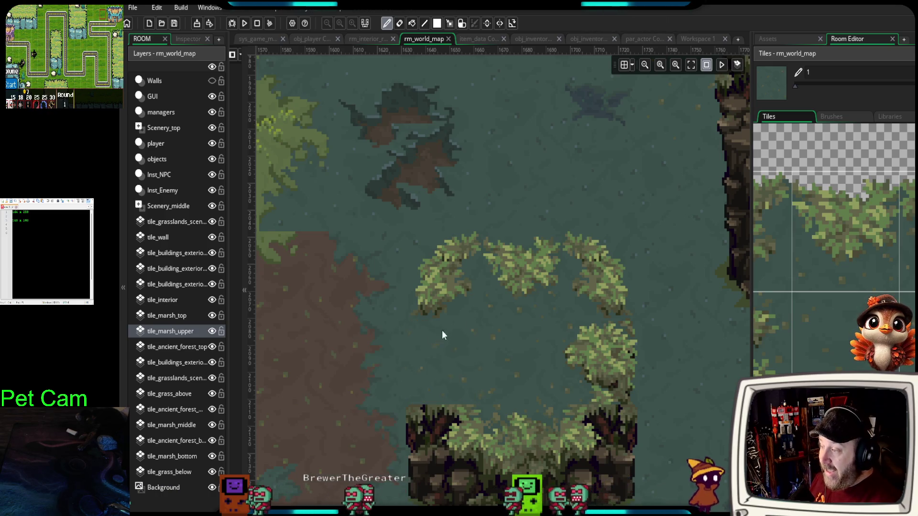
right_click(549, 257)
click(550, 258)
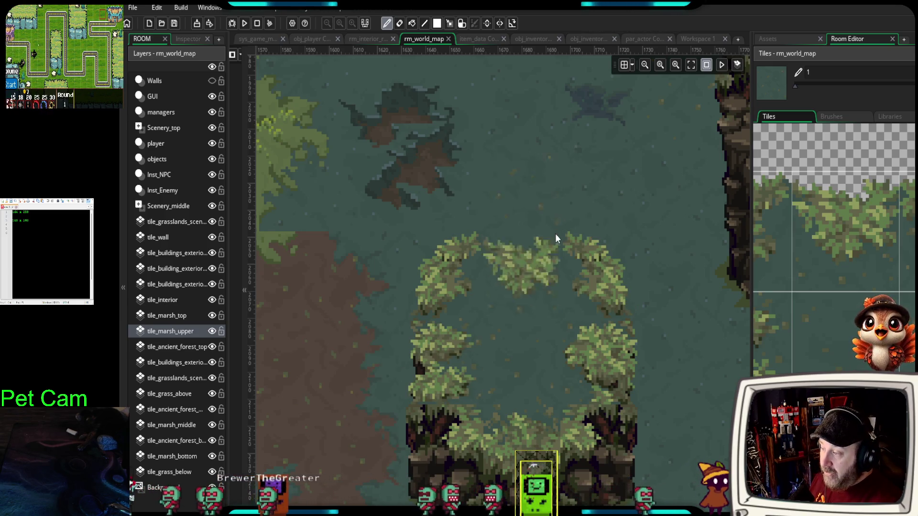
drag(679, 434, 595, 338)
scroll(859, 359, down, 3)
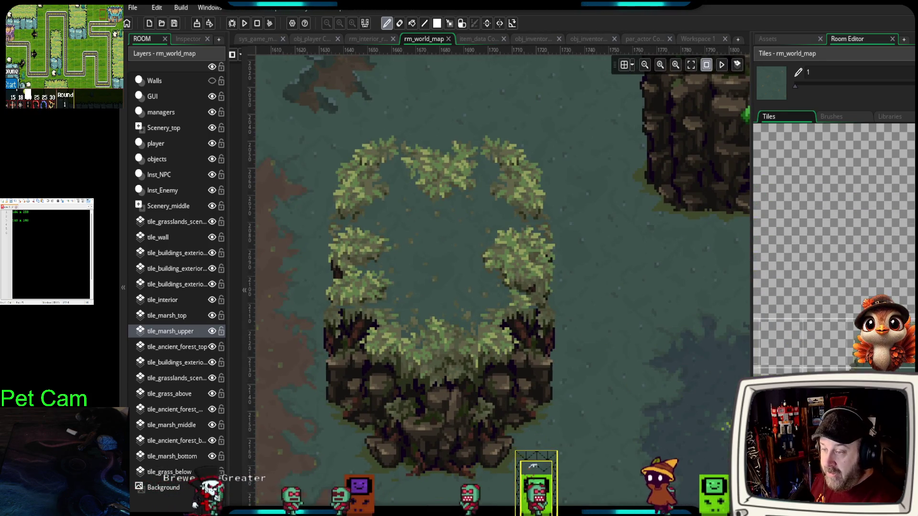
scroll(523, 381, down, 4)
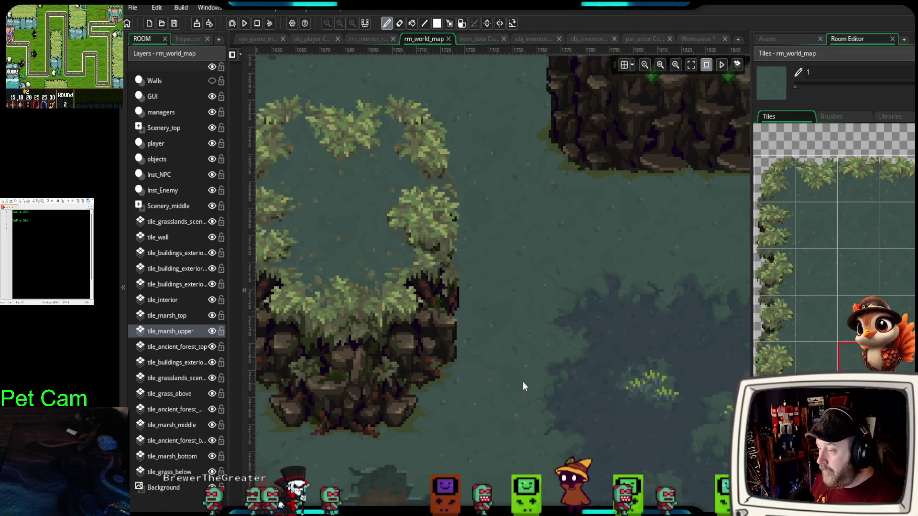
- Stamp a block of tree tiles onto the small marsh island
scroll(585, 447, down, 1)
mouse_move(608, 464)
mouse_down()
mouse_move(458, 415)
mouse_move(420, 375)
mouse_up()
scroll(557, 371, up, 4)
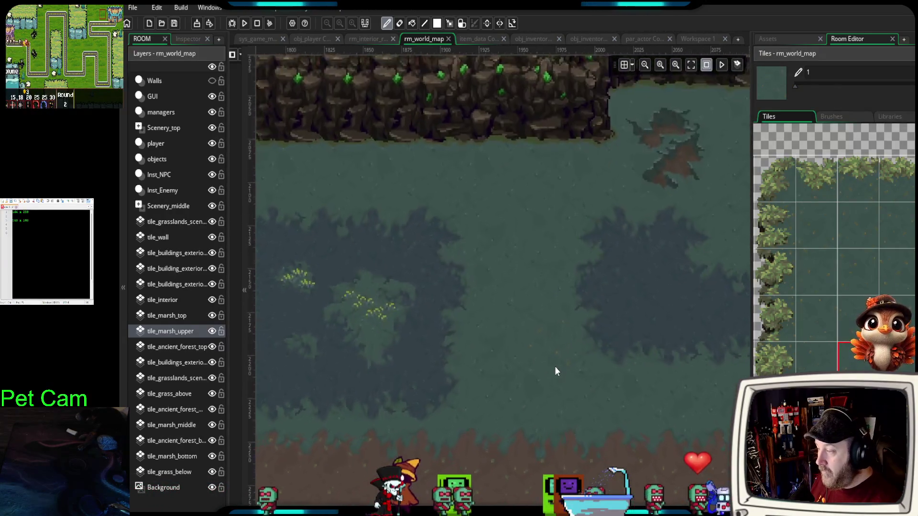
scroll(834, 249, down, 3)
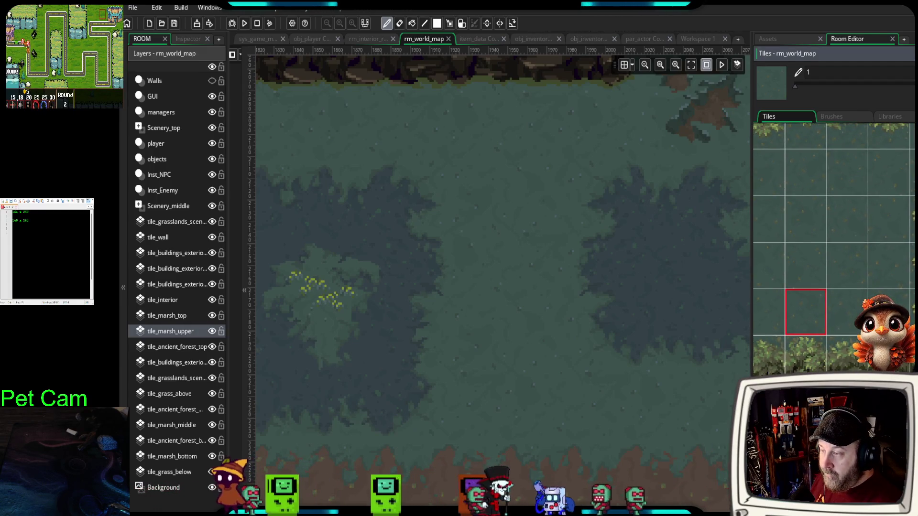
drag(584, 349, 607, 356)
scroll(834, 248, left, 3)
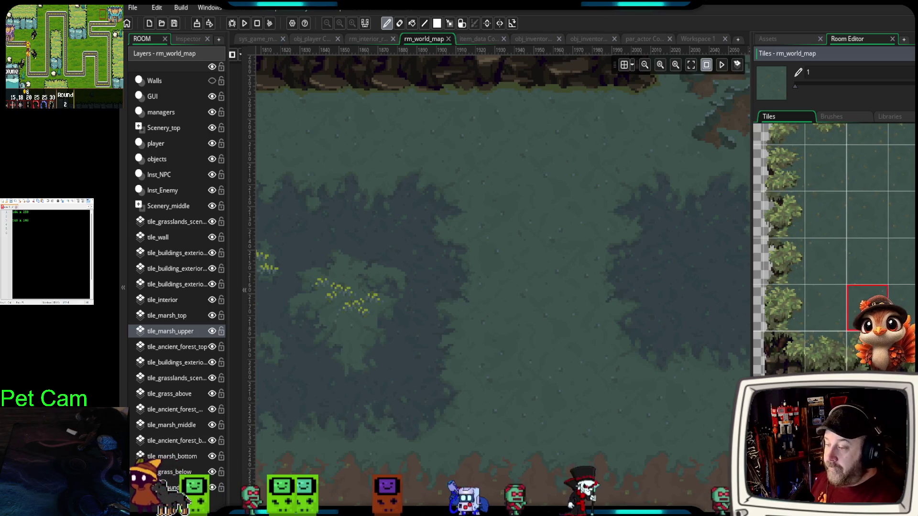
mouse_move(786, 331)
mouse_down()
mouse_move(801, 370)
mouse_move(836, 407)
mouse_up()
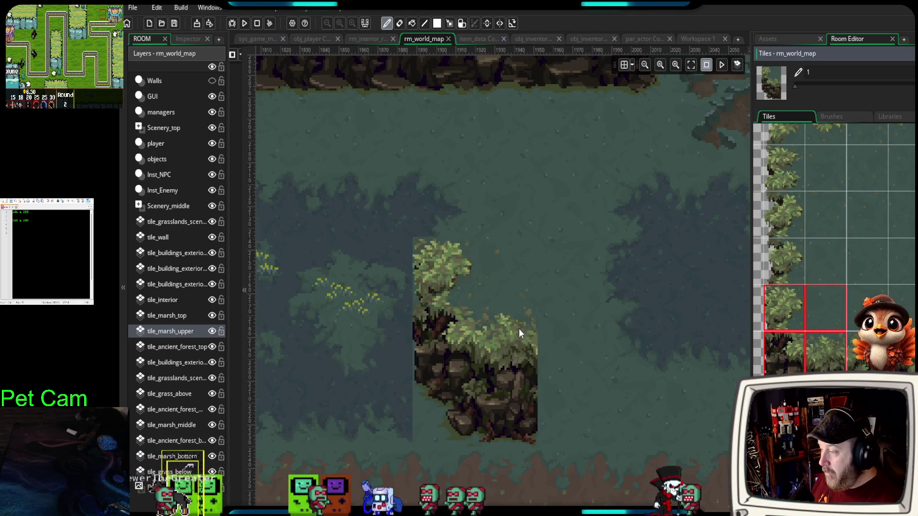
mouse_move(535, 337)
mouse_down()
mouse_move(576, 333)
mouse_move(603, 349)
mouse_move(562, 351)
mouse_up()
scroll(588, 335, down, 3)
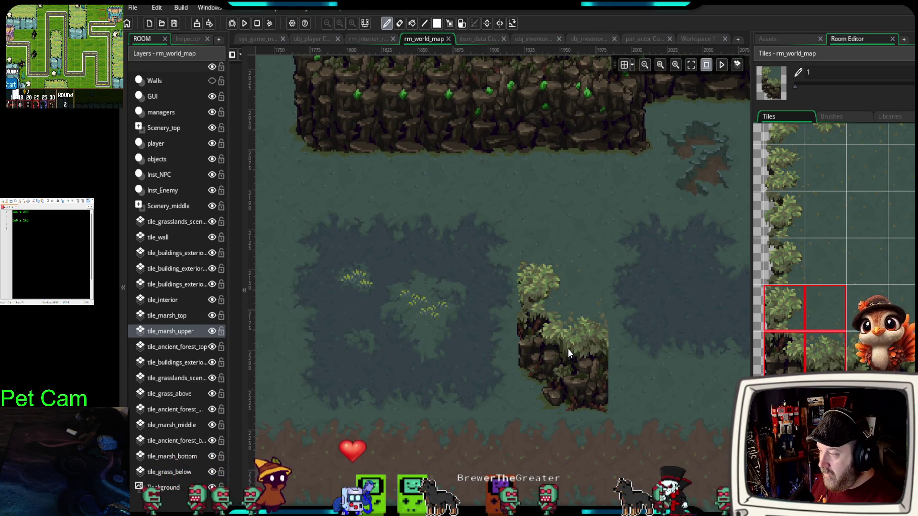
click(568, 350)
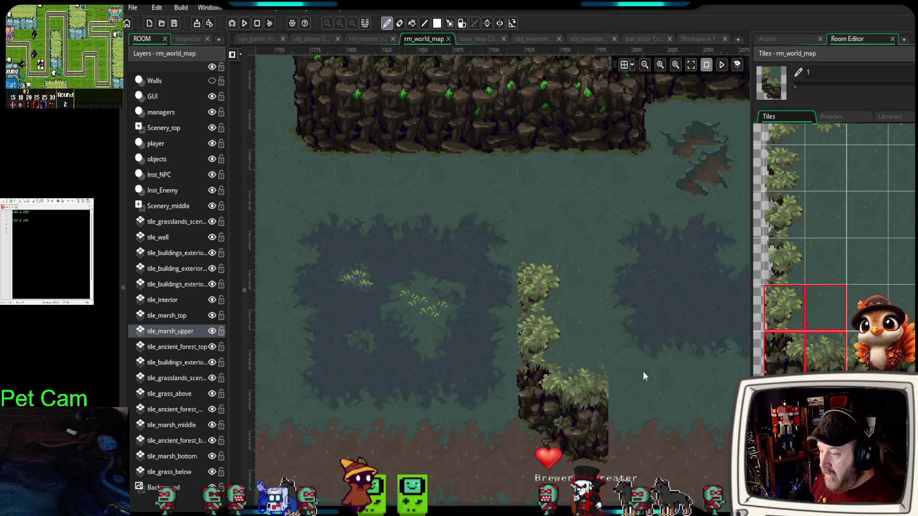
- Mirror the brush with X and stamp a two-tile tall tree above the island
key(x)
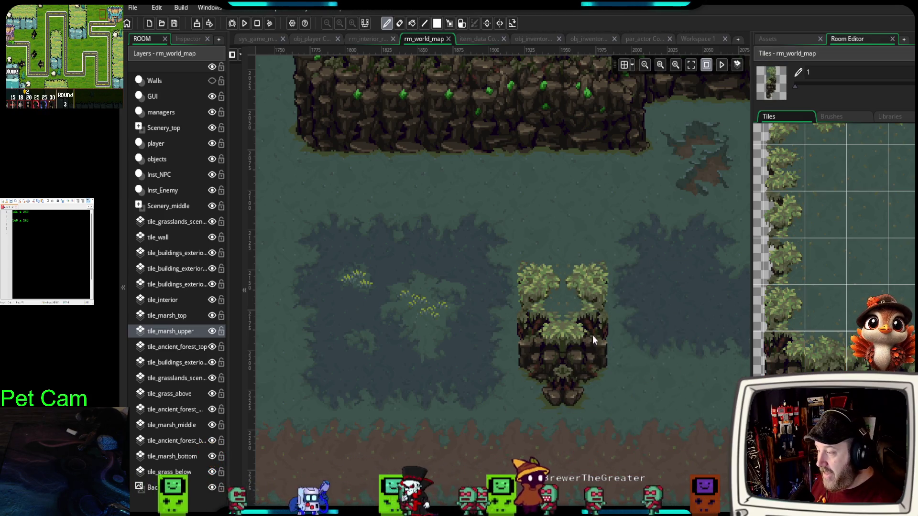
scroll(592, 335, up, 2)
scroll(813, 215, up, 2)
click(784, 213)
mouse_move(782, 185)
mouse_down()
mouse_move(804, 216)
mouse_move(779, 215)
mouse_up()
click(527, 286)
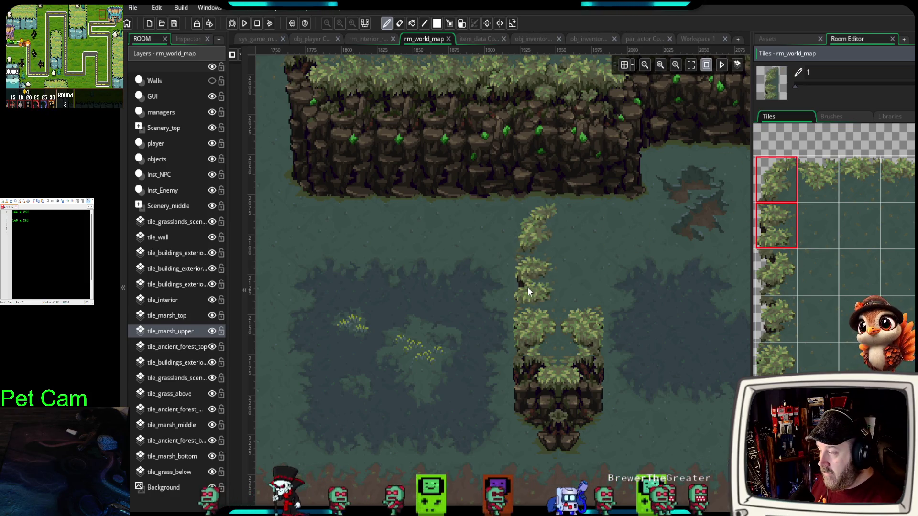
- Restamp the tall tree one cell lower and add a matching one in the right column
key(ctrl+z)
click(529, 320)
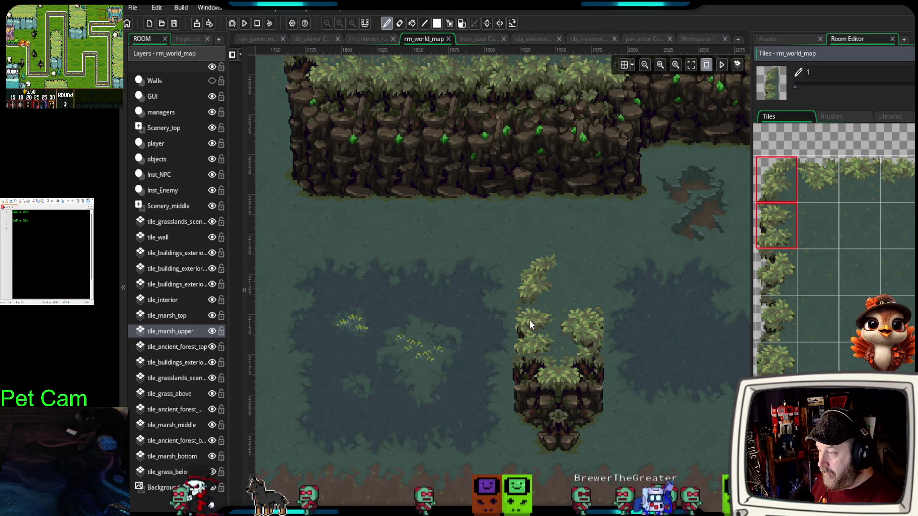
click(581, 320)
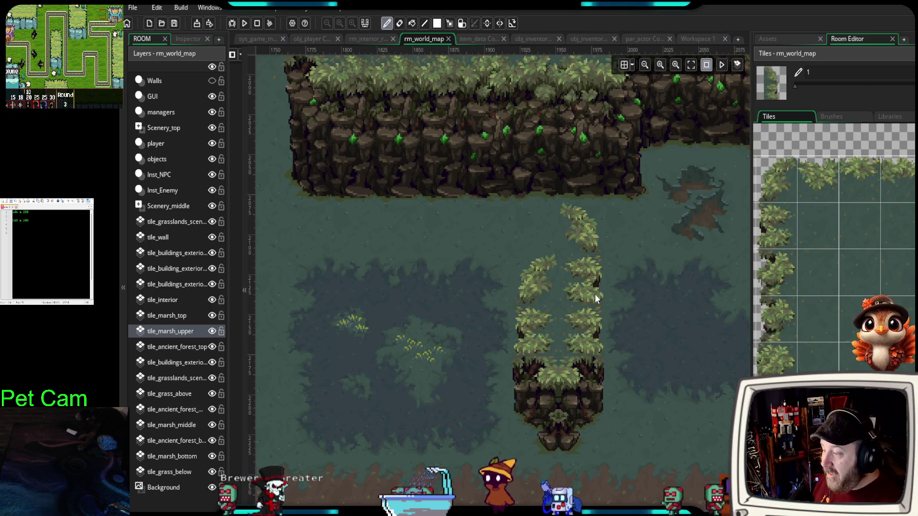
- Stamp bush tiles at the left column's top and at the top middle
scroll(598, 294, up, 3)
click(828, 363)
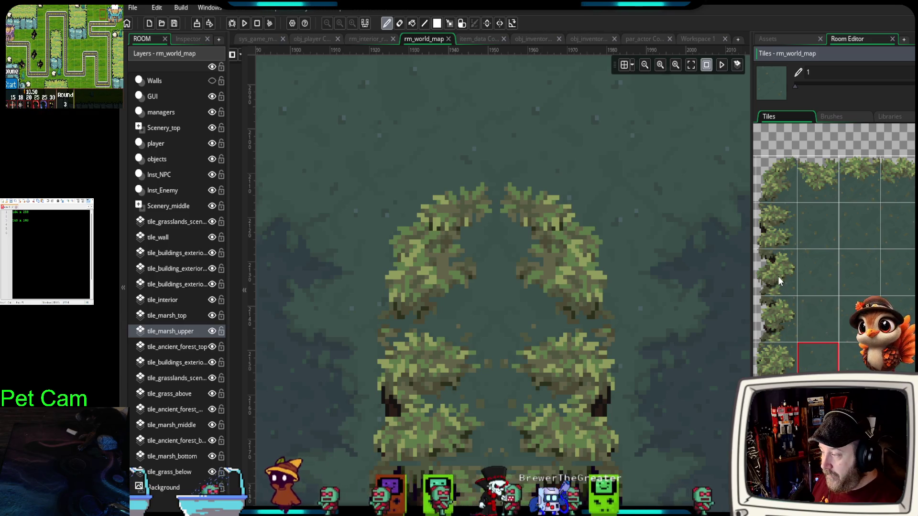
click(786, 226)
click(436, 295)
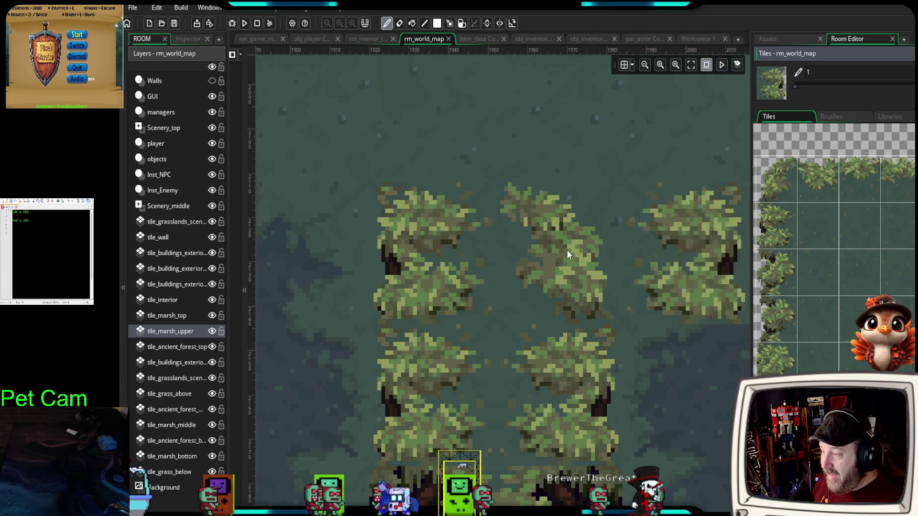
click(530, 258)
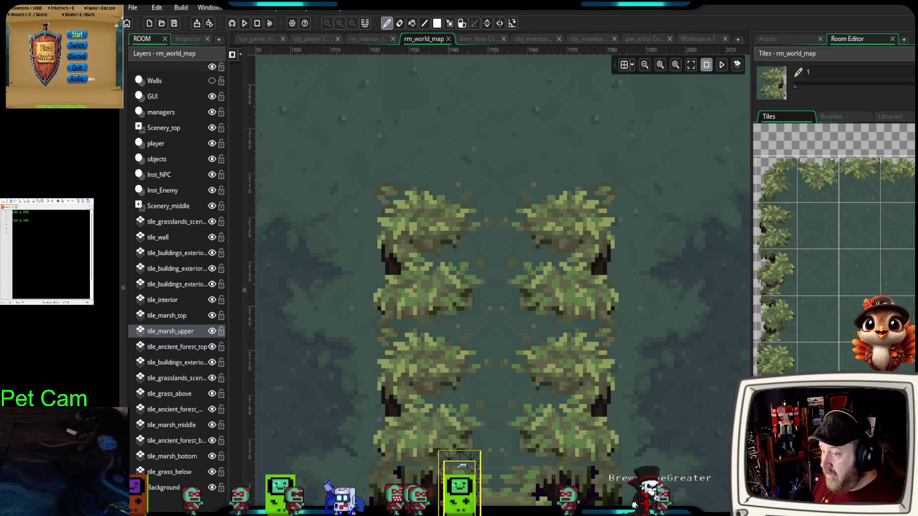
- Add trees right of the island, fill the lower cluster gap, and mirror the upper-left tree
click(869, 244)
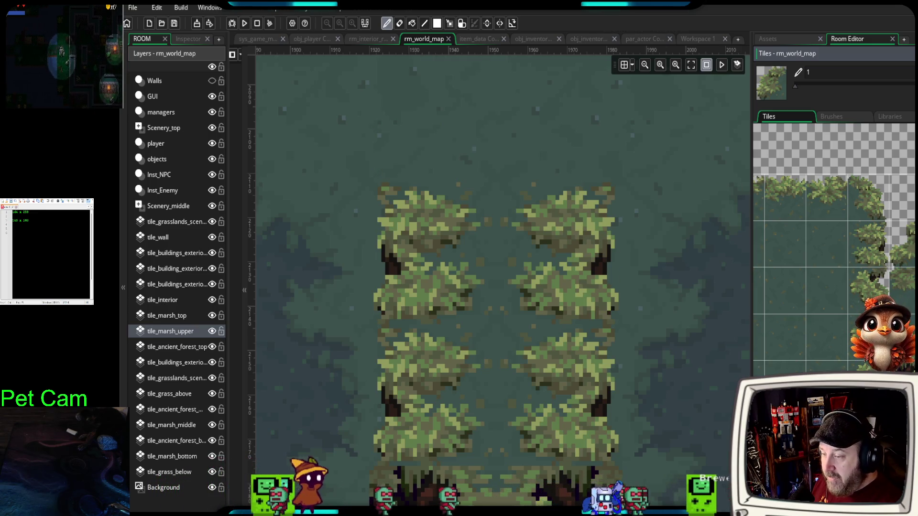
scroll(834, 249, down, 3)
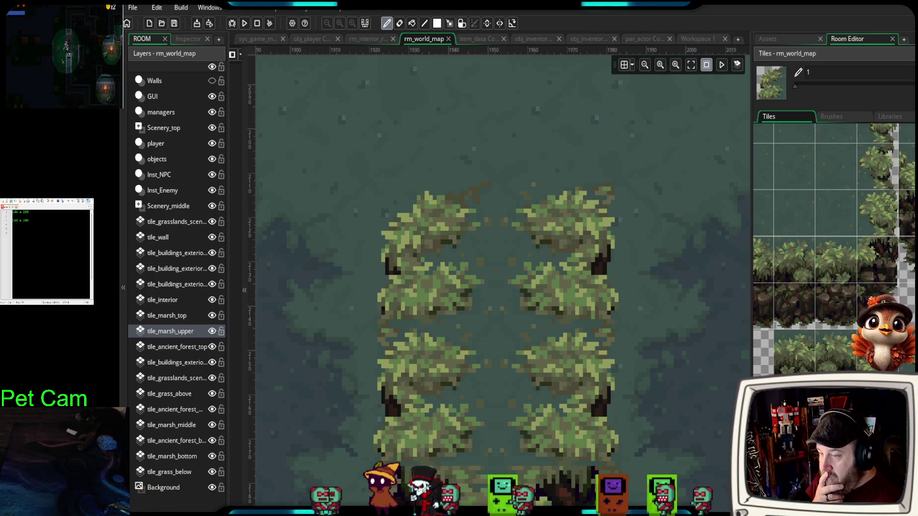
click(699, 355)
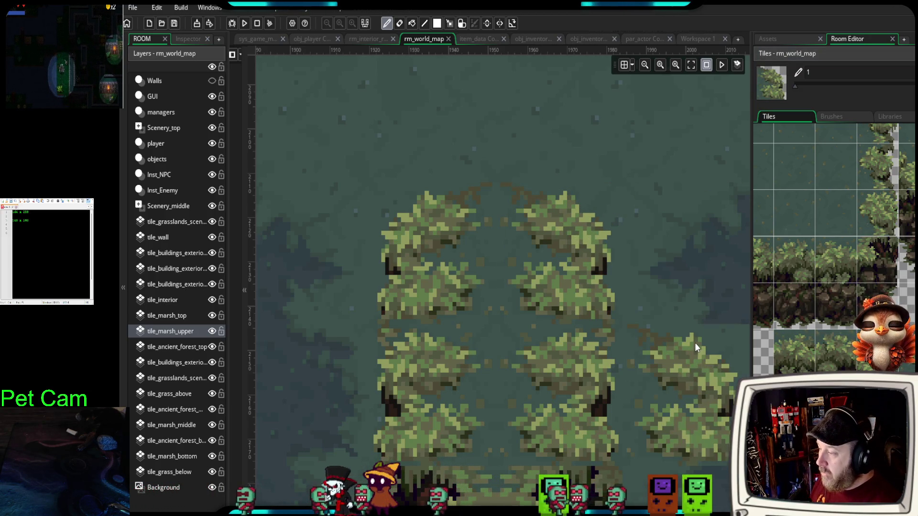
scroll(694, 341, down, 3)
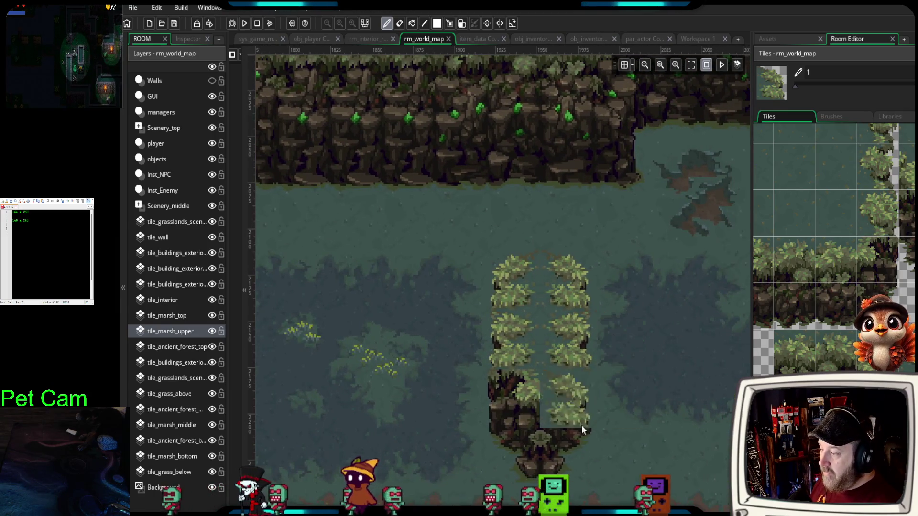
click(581, 425)
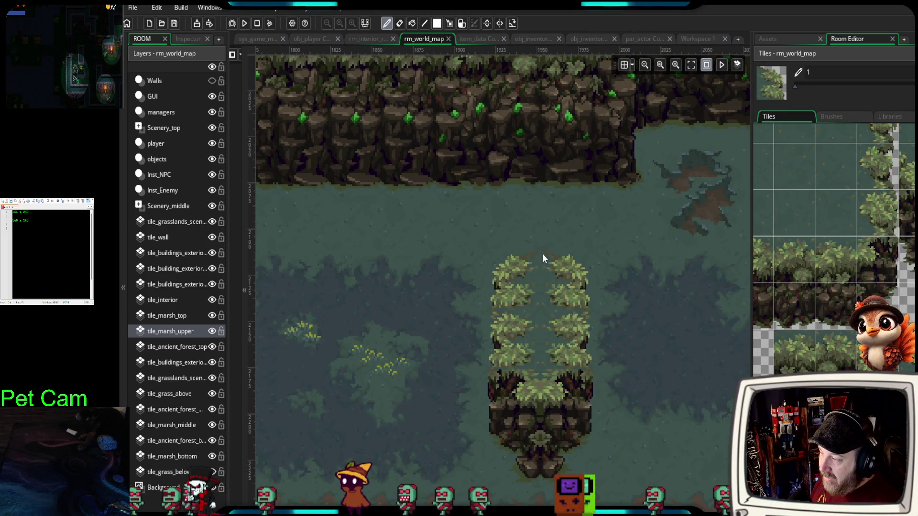
scroll(561, 272, up, 5)
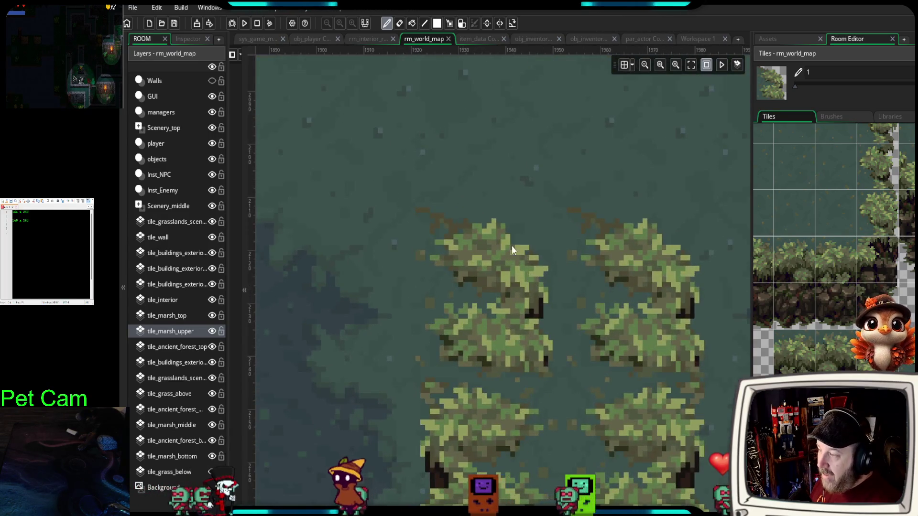
click(551, 211)
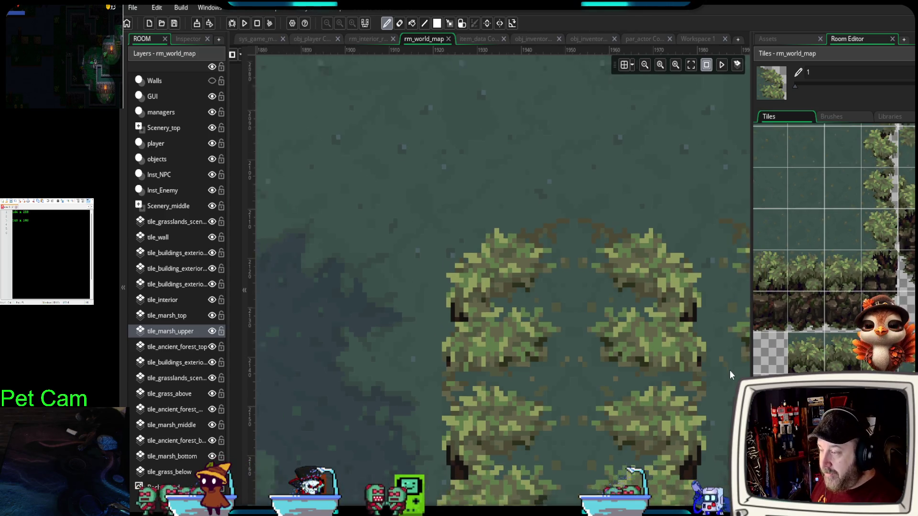
- Paint a larger tree over the middle foliage of both the left and right columns
scroll(707, 392, down, 3)
scroll(582, 258, down, 5)
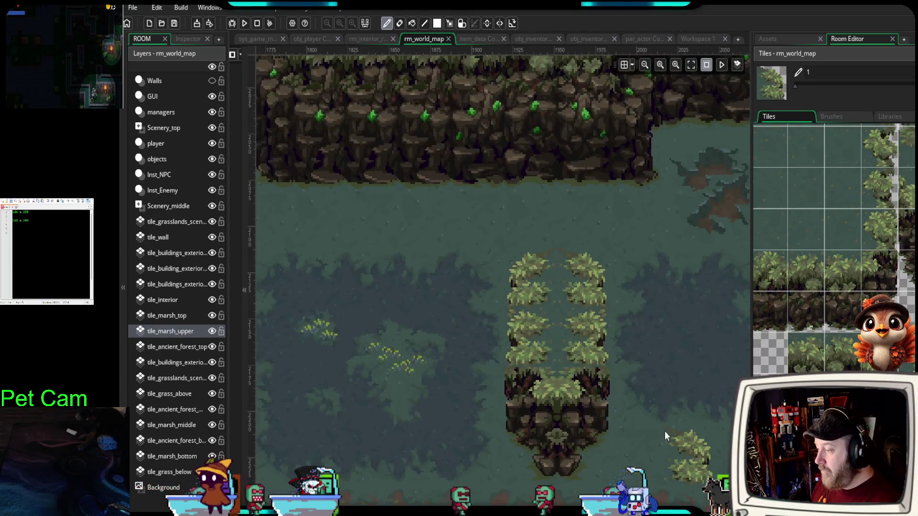
scroll(594, 408, up, 3)
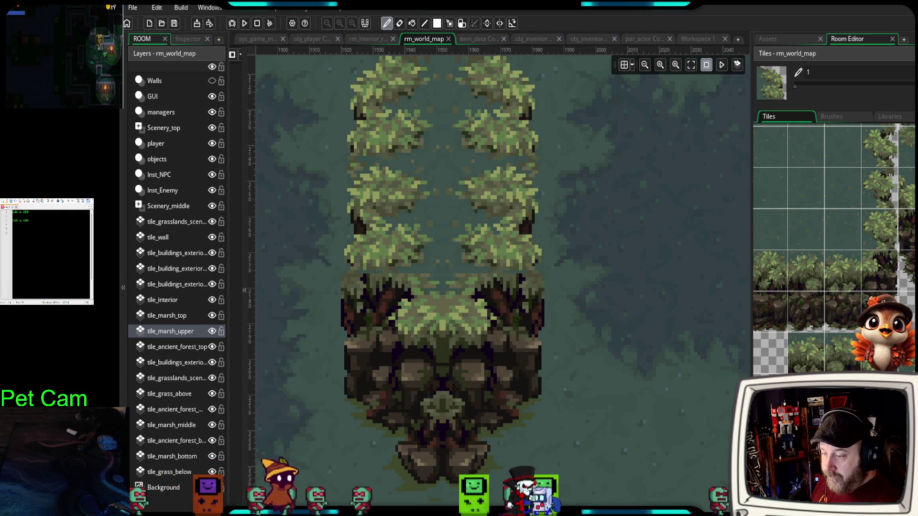
scroll(835, 249, down, 2)
scroll(835, 248, up, 1)
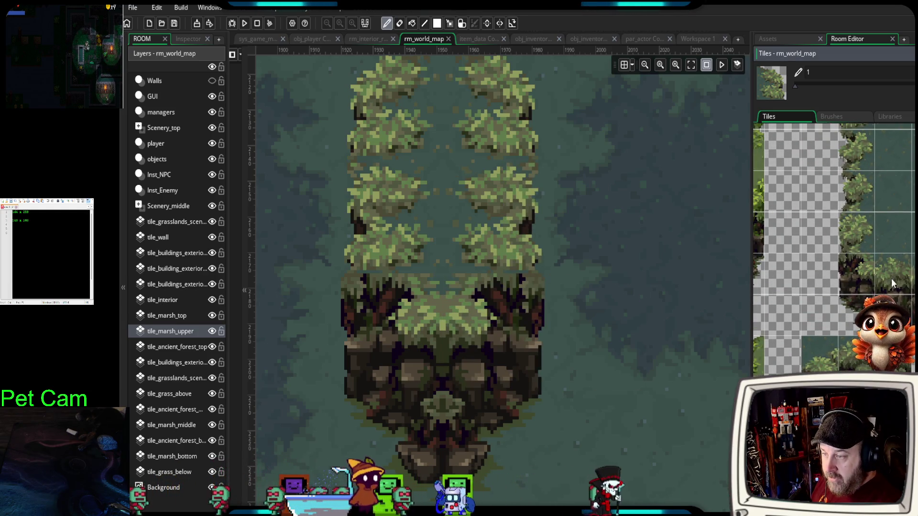
scroll(893, 283, up, 3)
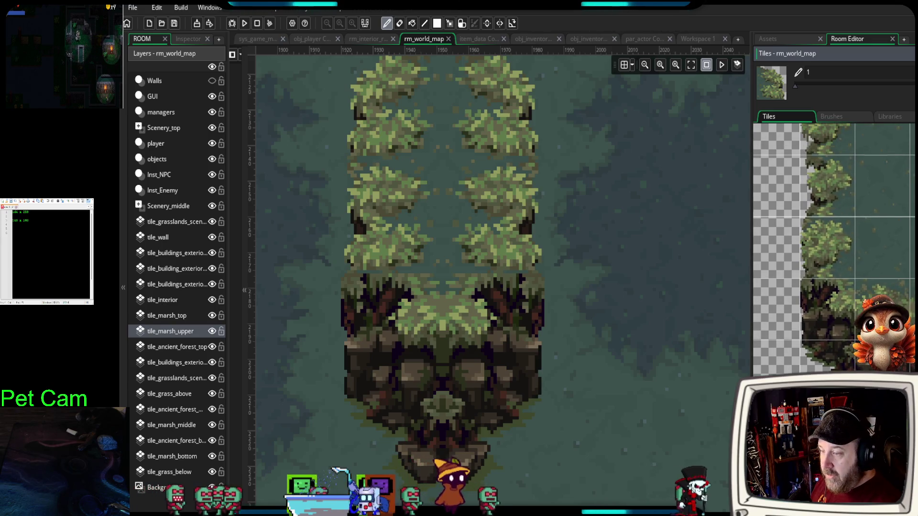
scroll(833, 298, up, 2)
click(822, 248)
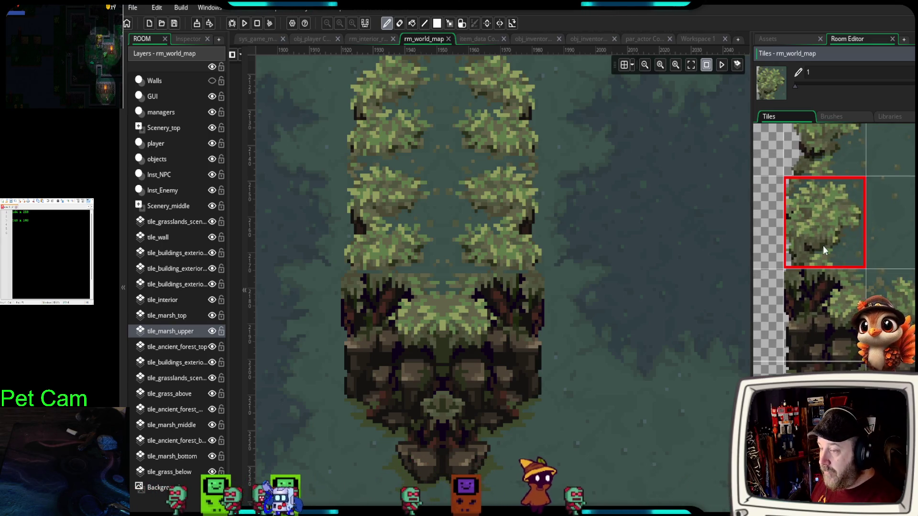
click(410, 231)
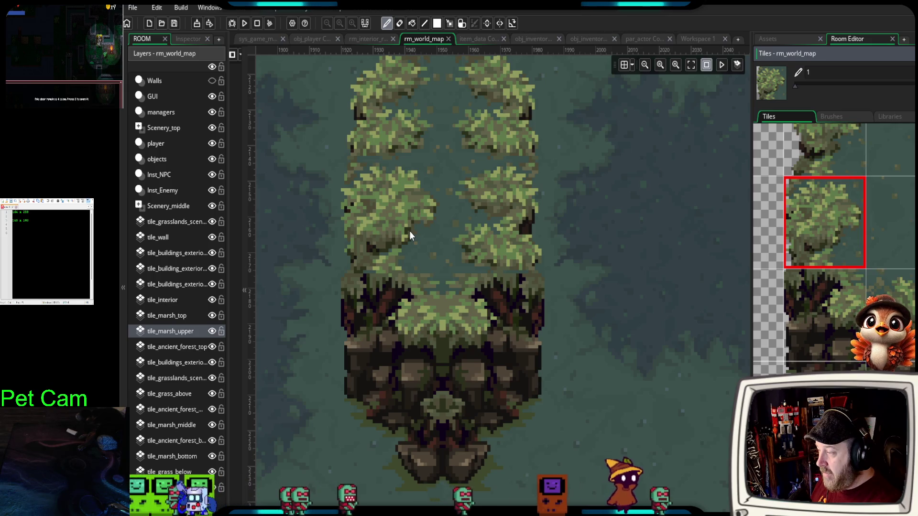
scroll(834, 249, right, 2)
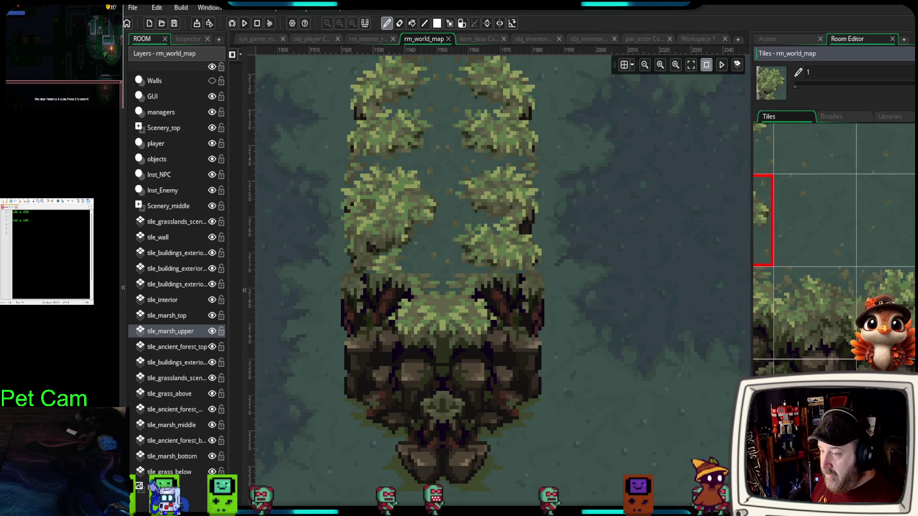
scroll(834, 249, right, 2)
click(523, 250)
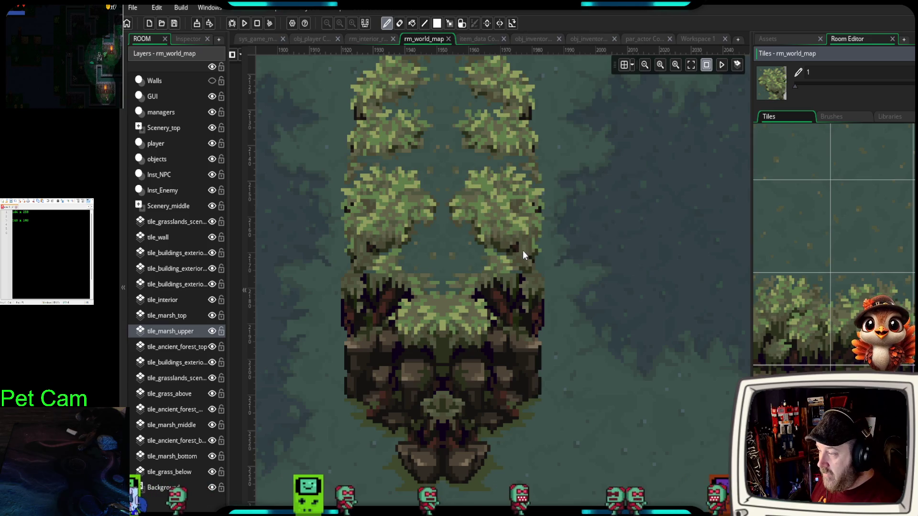
scroll(639, 372, down, 3)
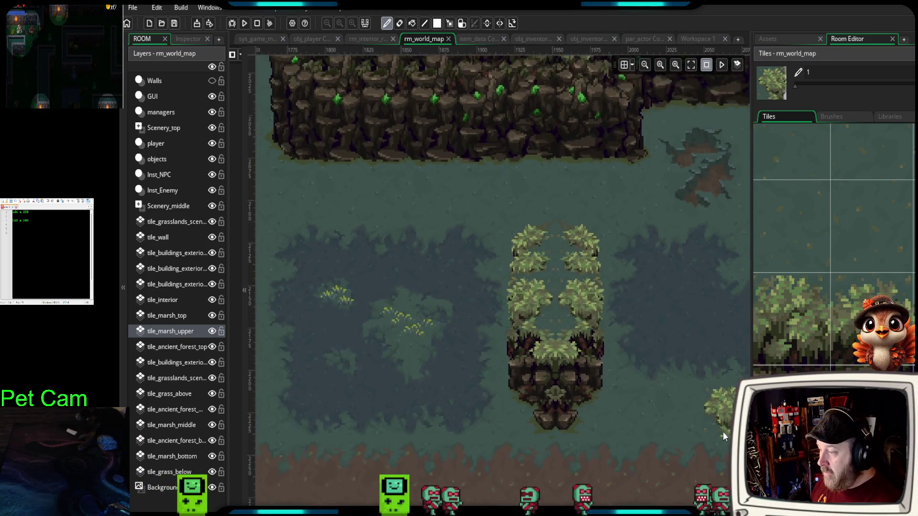
- Move the stray bush block toward the lower marsh bank and widen the map canvas
scroll(714, 431, down, 1)
mouse_move(713, 431)
mouse_down()
mouse_move(589, 406)
mouse_move(543, 409)
mouse_up()
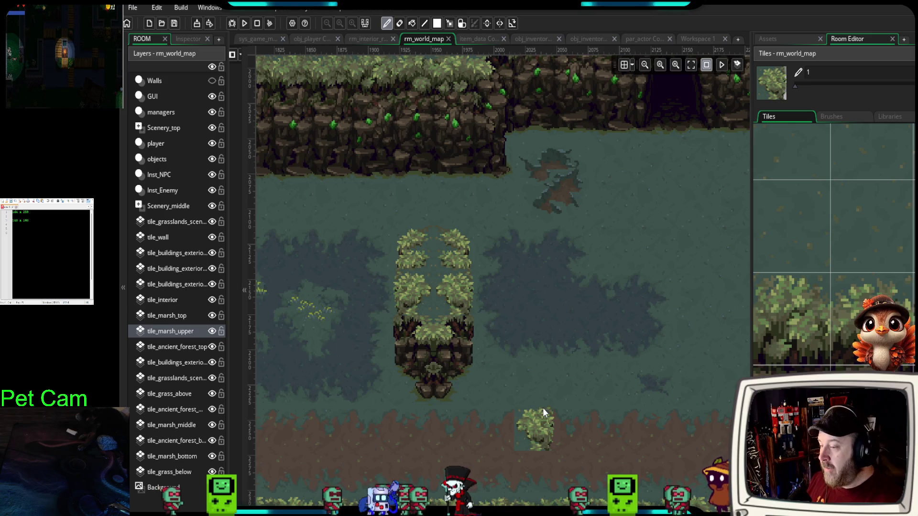
mouse_move(544, 409)
mouse_down()
mouse_move(584, 435)
mouse_move(652, 400)
mouse_move(474, 388)
mouse_up()
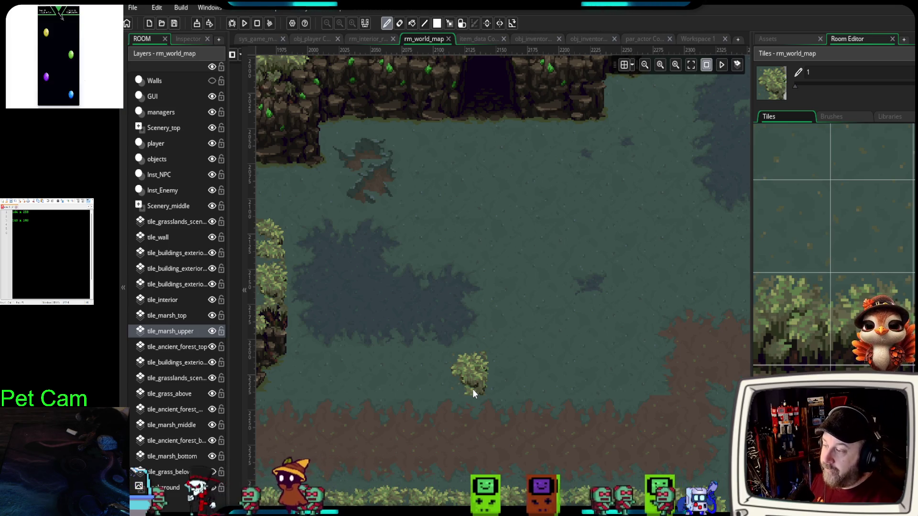
scroll(673, 349, up, 1)
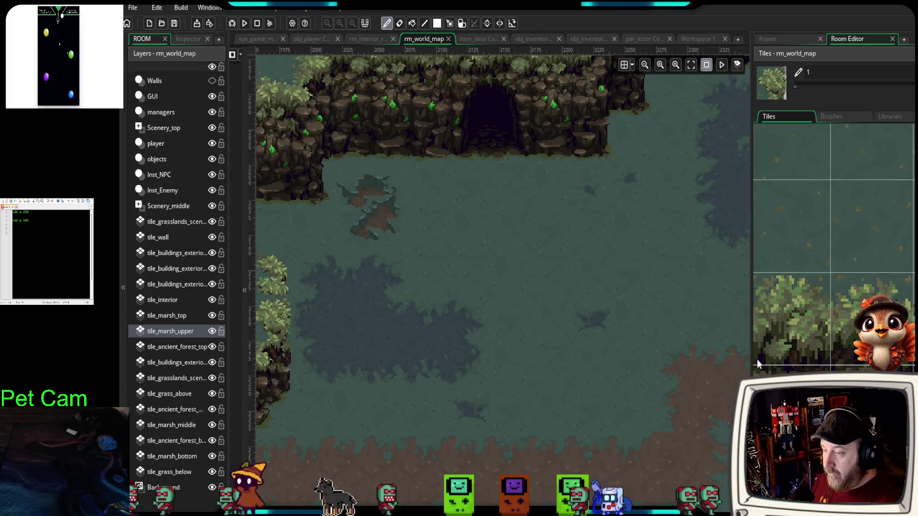
drag(753, 354, 829, 351)
drag(699, 365, 727, 389)
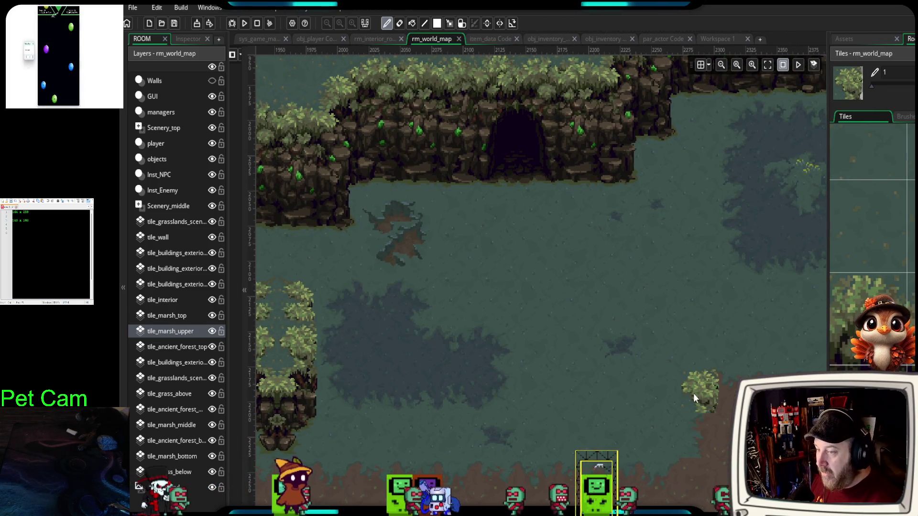
scroll(873, 200, down, 2)
scroll(873, 247, down, 3)
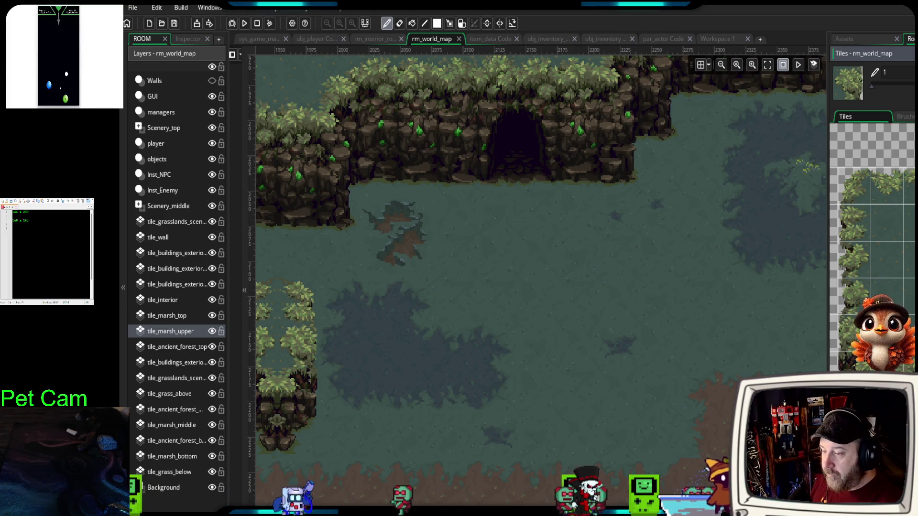
- Stamp a cliff block into the lower marsh with a two-tile tree column above it
drag(840, 354, 903, 445)
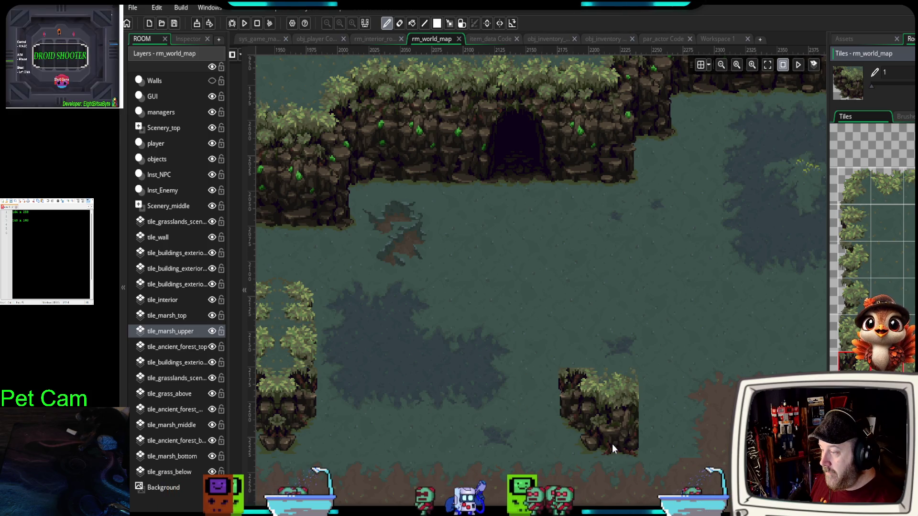
click(612, 444)
click(855, 317)
drag(855, 317, 855, 296)
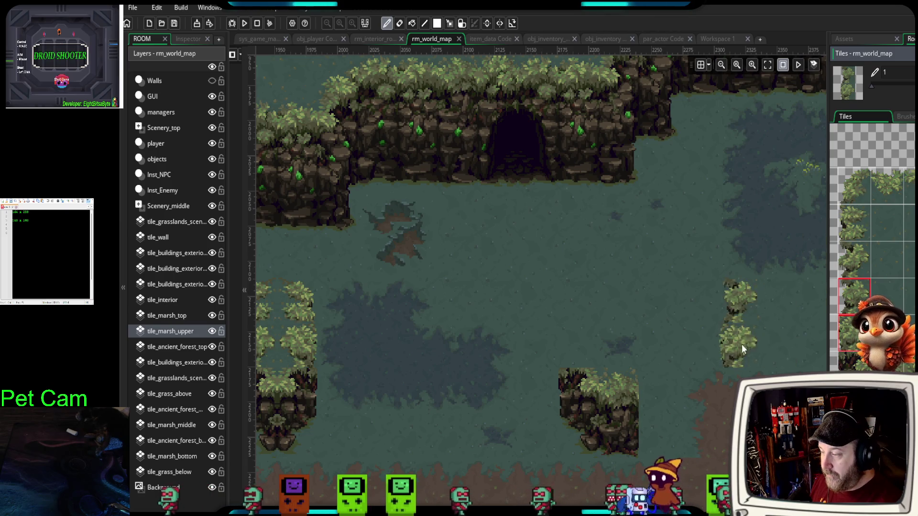
click(576, 352)
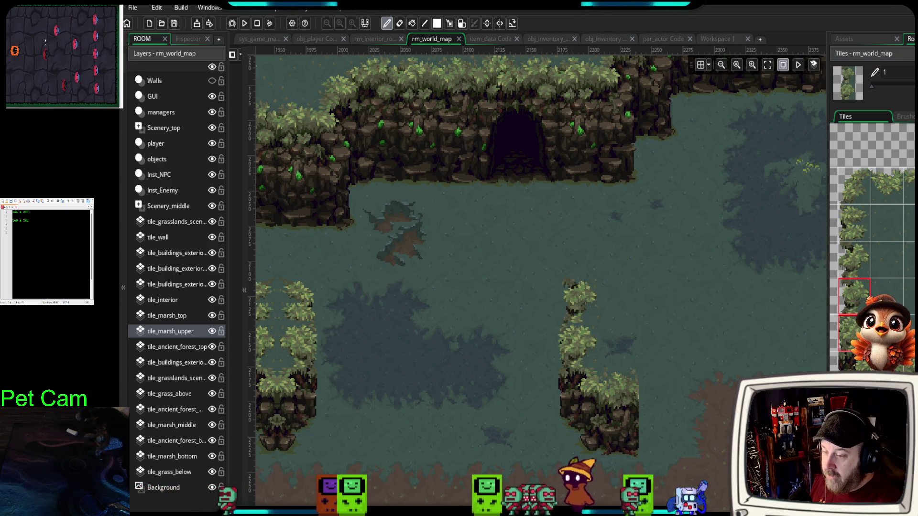
scroll(872, 215, down, 3)
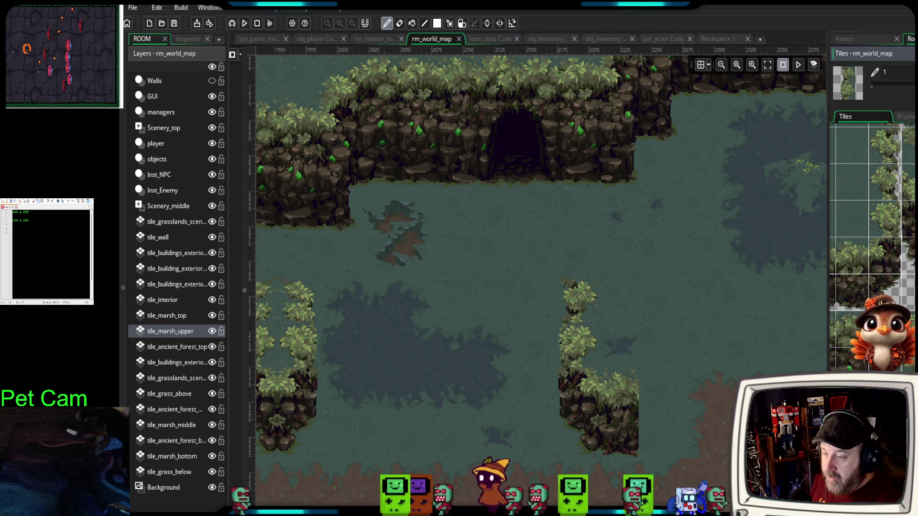
scroll(873, 201, down, 5)
scroll(873, 200, down, 5)
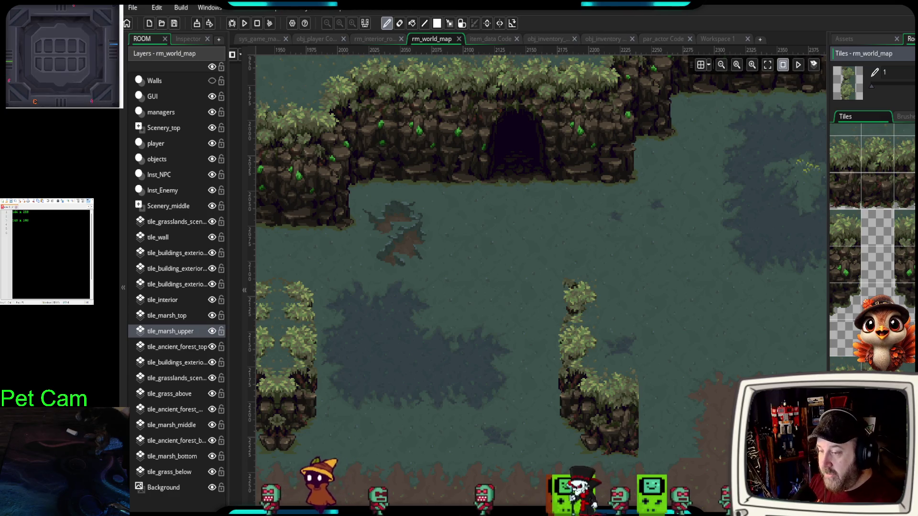
scroll(872, 200, up, 2)
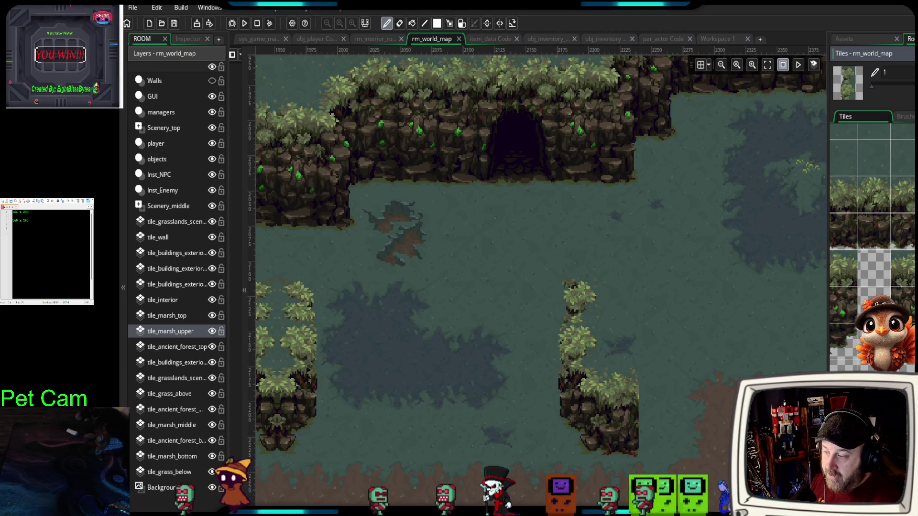
scroll(873, 201, up, 1)
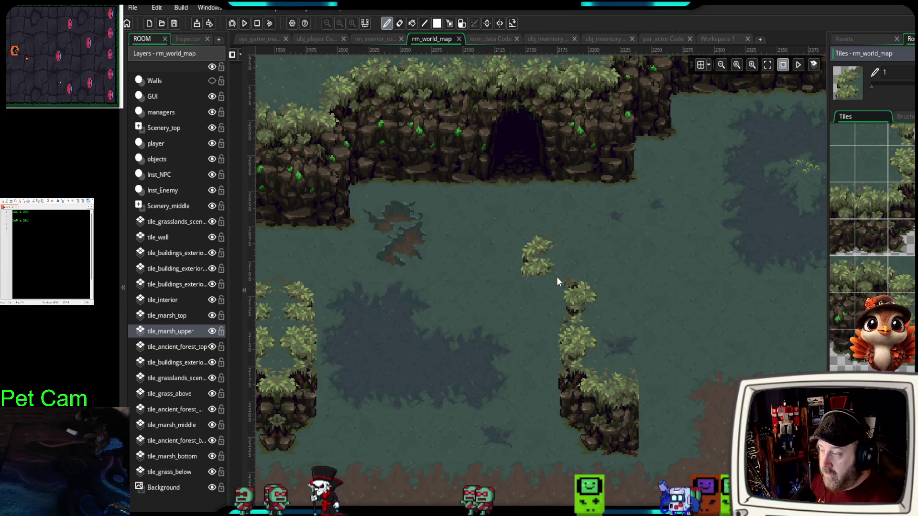
- Add a tree tile to the marsh column and undo a trial grass row between bush clusters
click(578, 276)
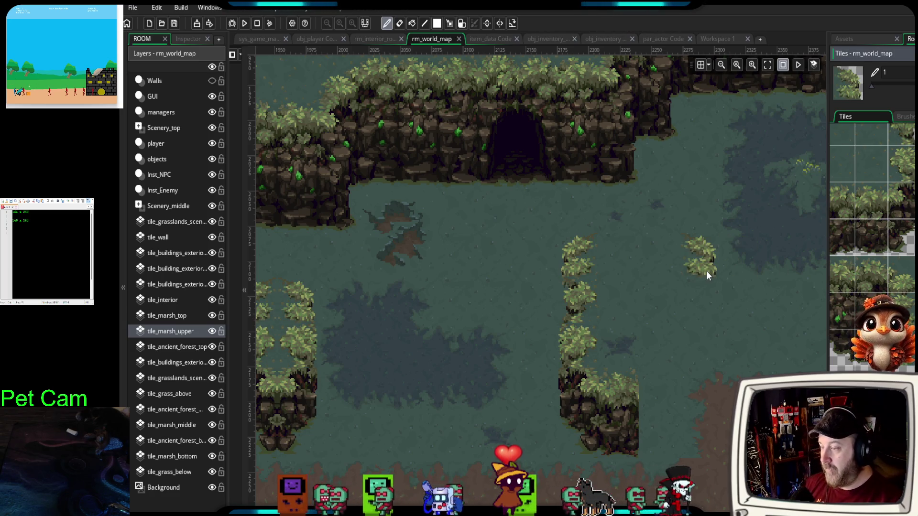
scroll(873, 230, up, 2)
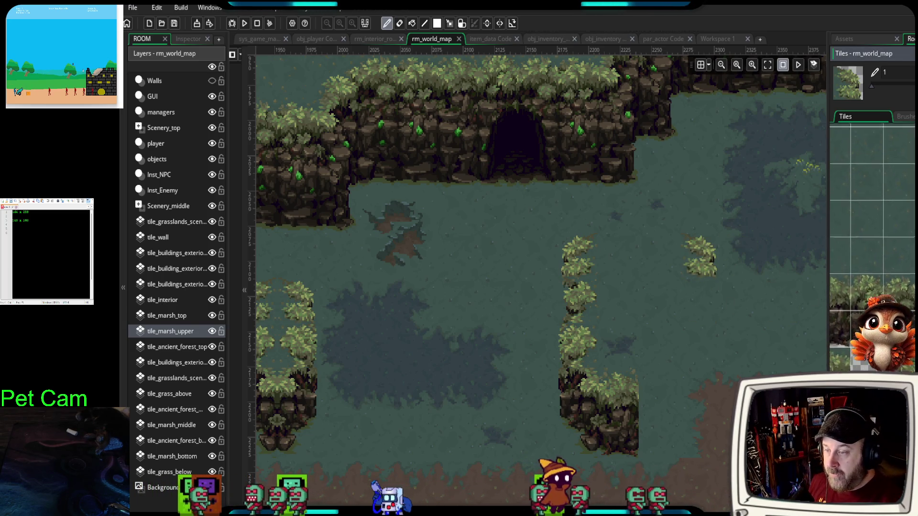
scroll(873, 246, up, 1)
scroll(873, 263, down, 1)
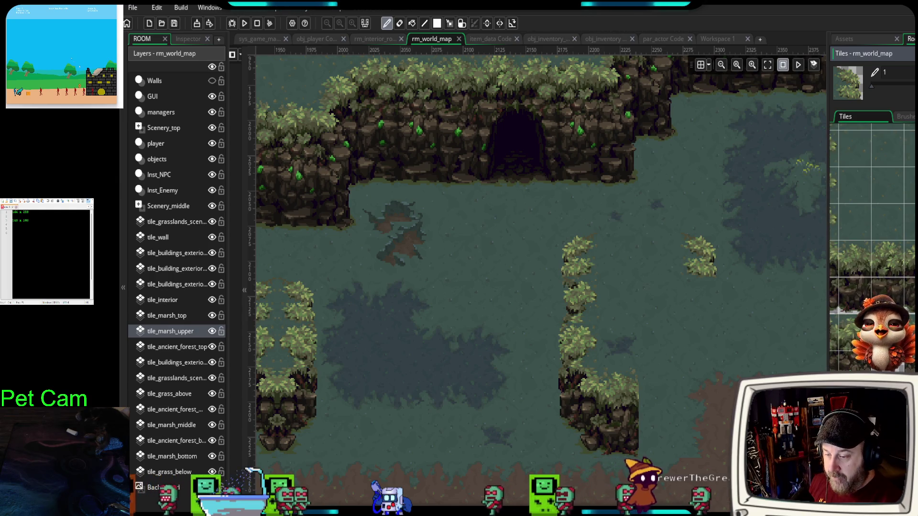
scroll(873, 248, up, 3)
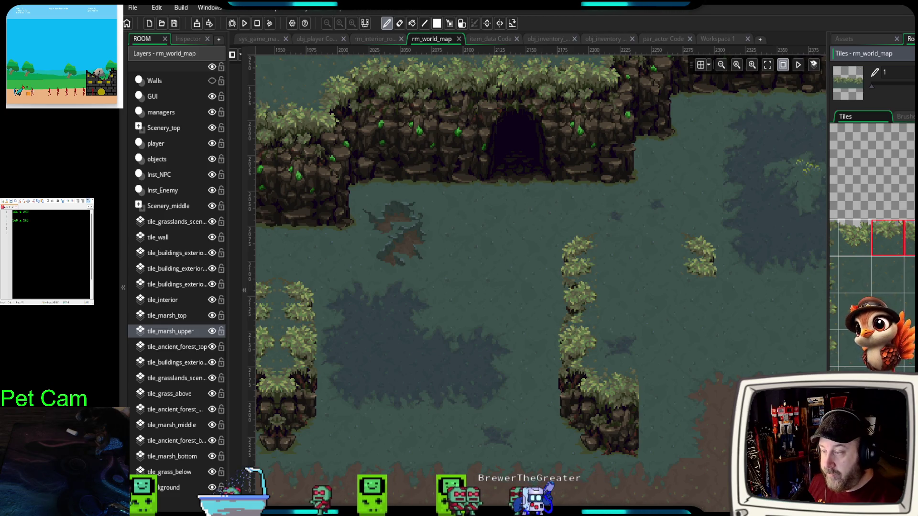
drag(713, 270, 655, 269)
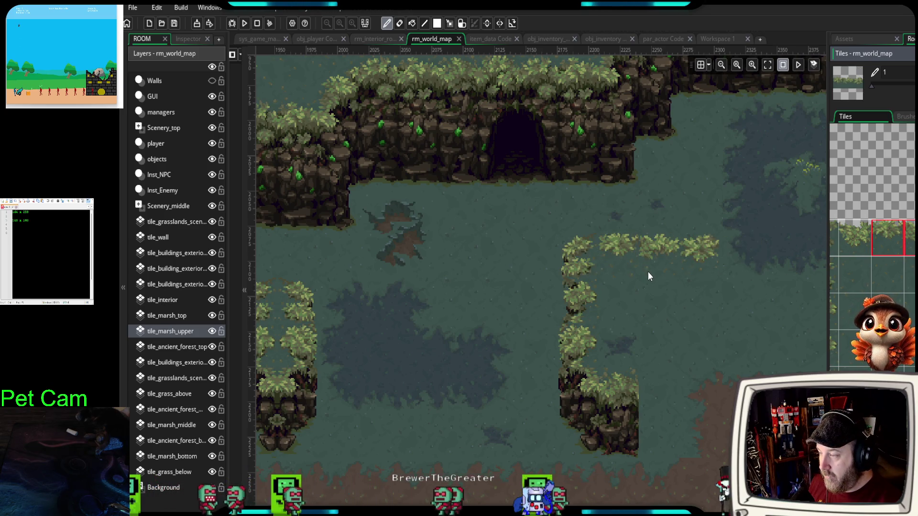
key(ctrl+z)
- Place grass edging tiles along the island border on the marsh
drag(861, 243, 912, 243)
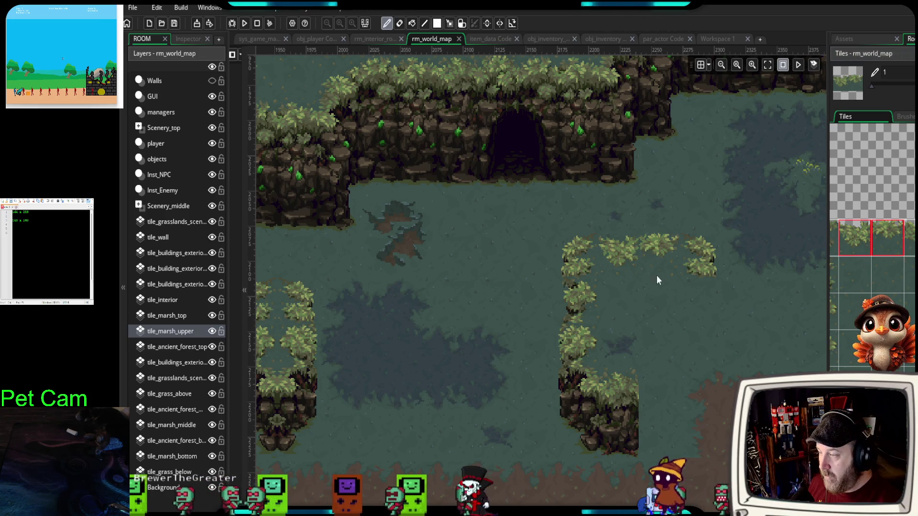
scroll(873, 225, down, 2)
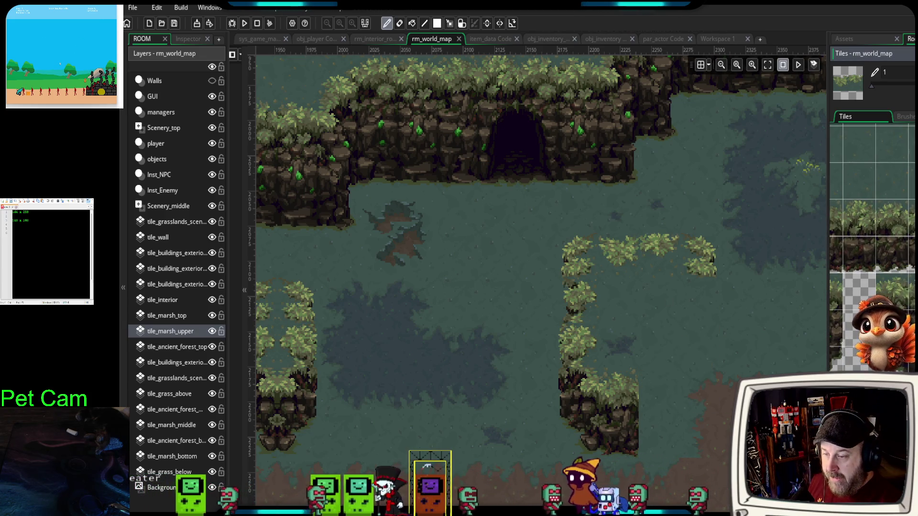
scroll(873, 225, down, 4)
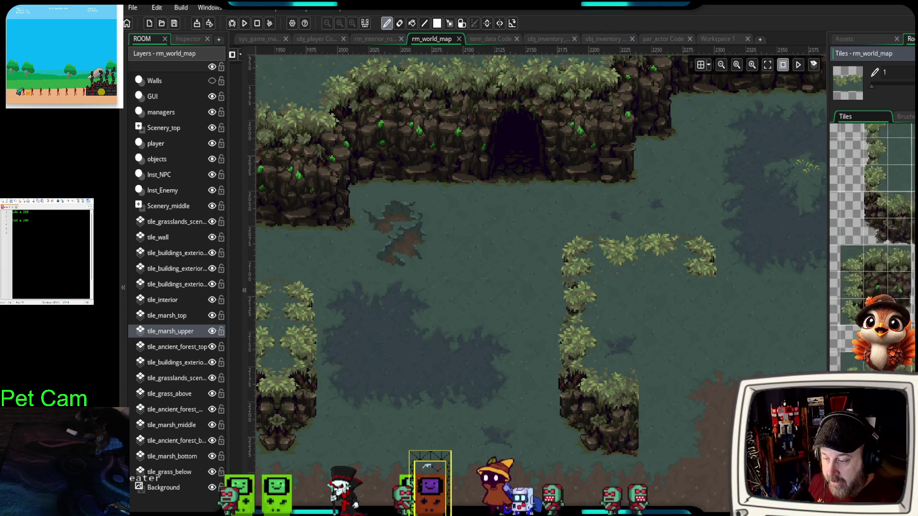
scroll(872, 222, down, 5)
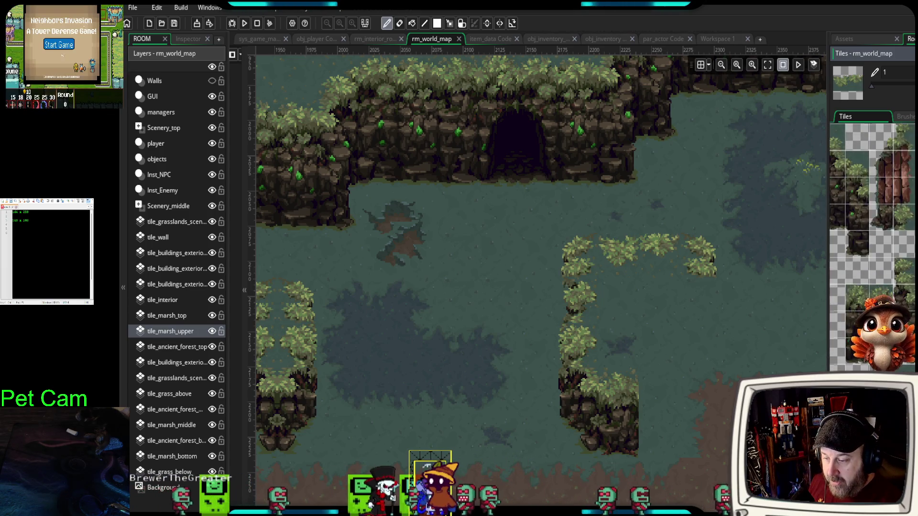
scroll(872, 224, down, 5)
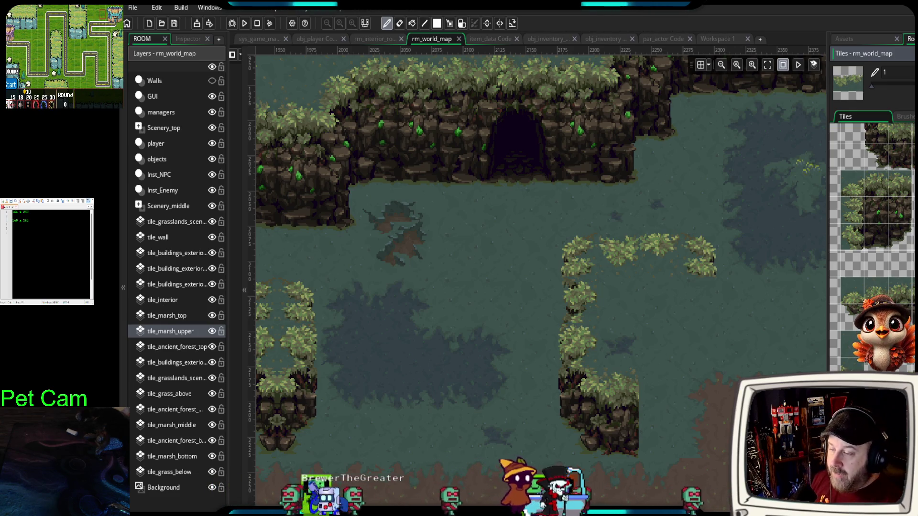
scroll(873, 224, up, 5)
scroll(872, 222, up, 3)
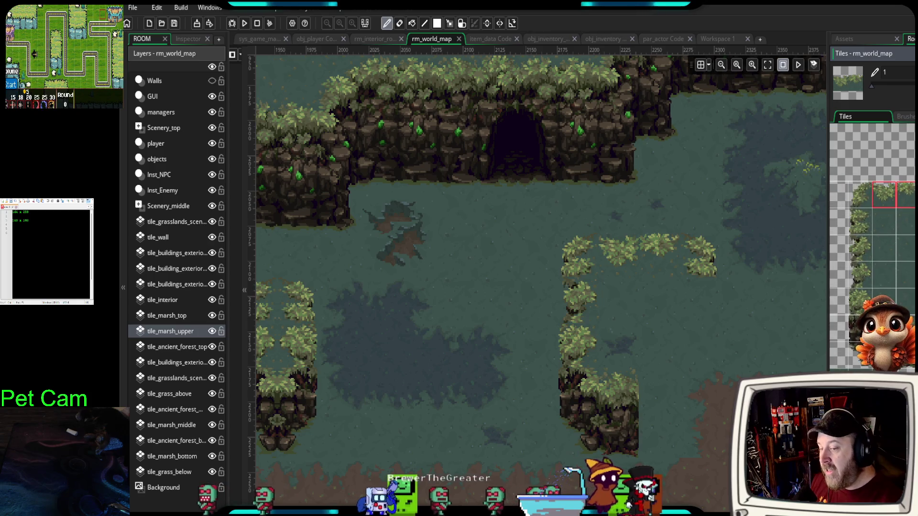
scroll(873, 225, down, 4)
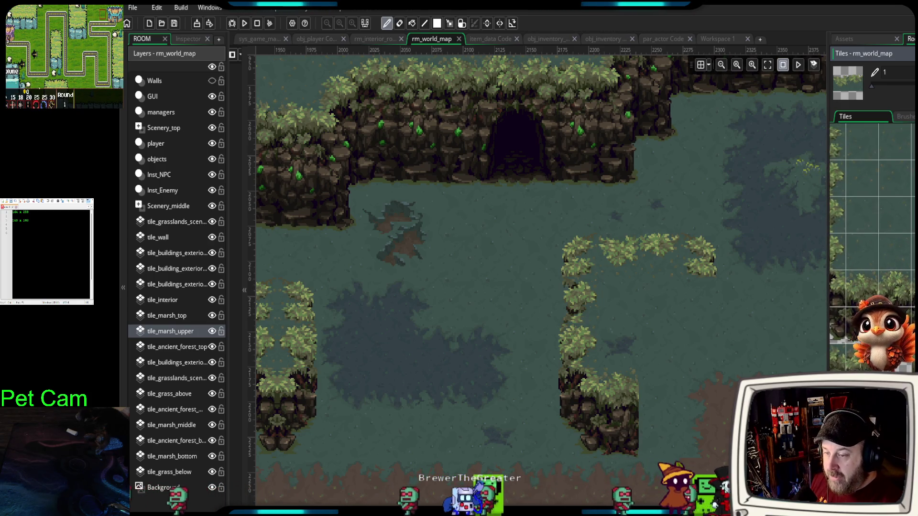
scroll(872, 201, up, 2)
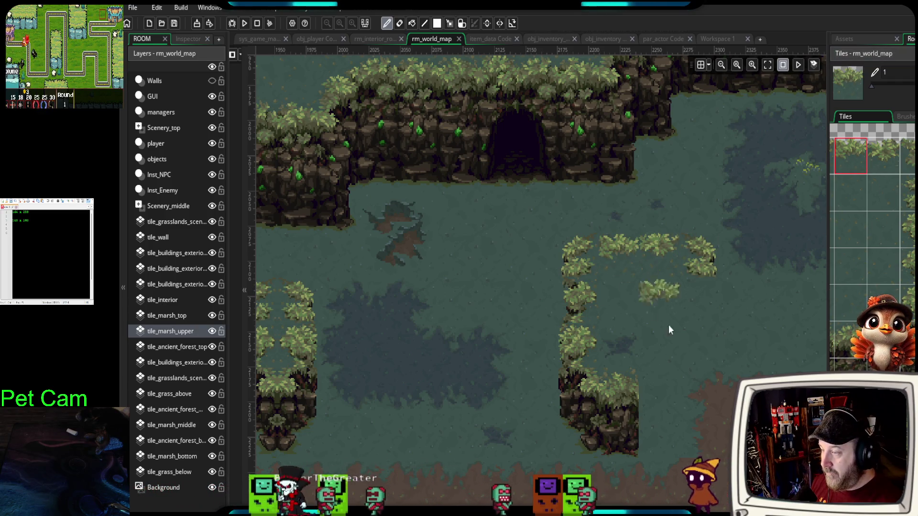
scroll(727, 404, down, 1)
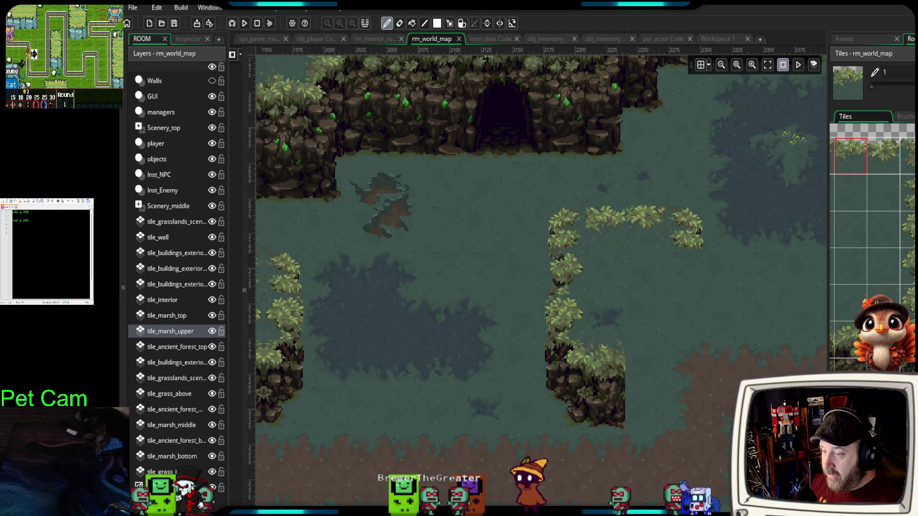
click(748, 268)
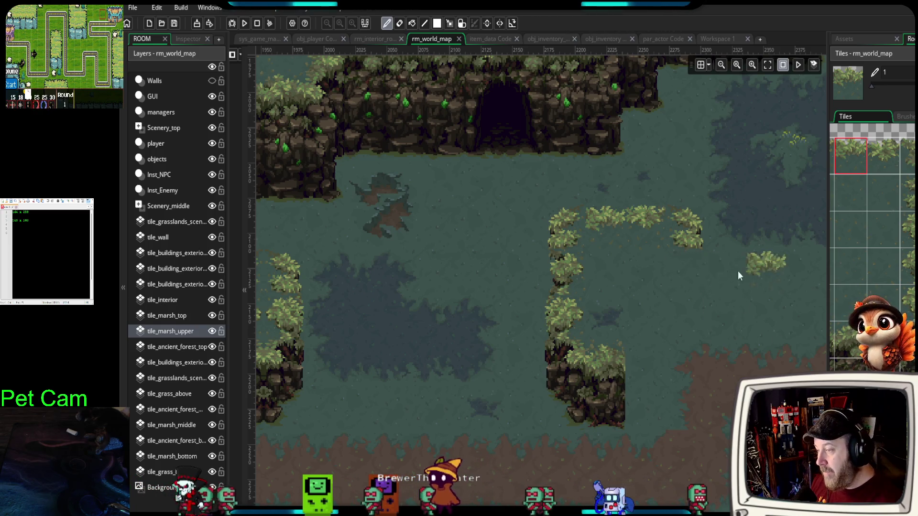
click(913, 235)
click(691, 281)
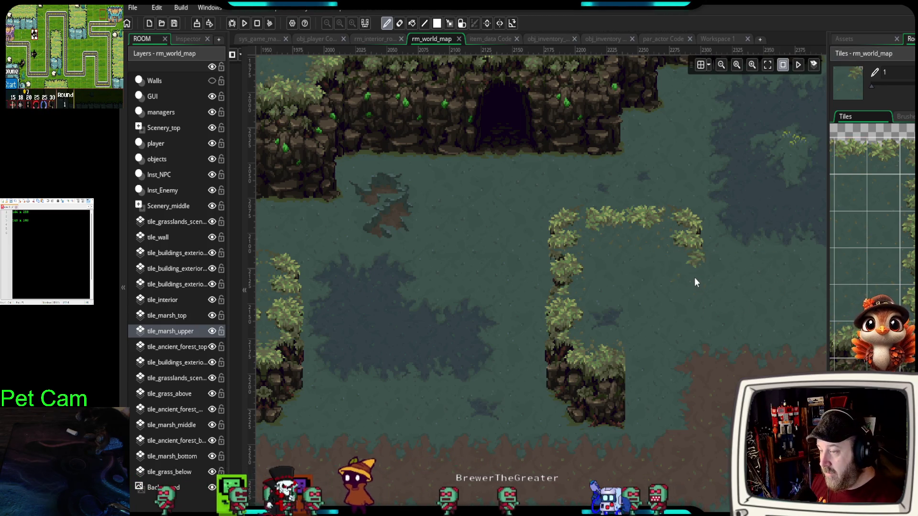
- Extend the grass border rightward and downward with top-left and corner edge tiles
click(867, 154)
click(724, 265)
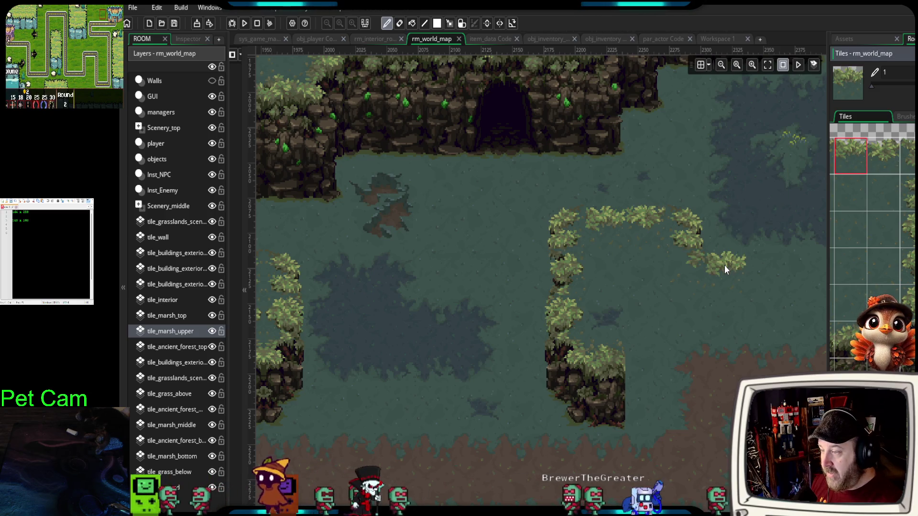
click(909, 155)
click(762, 285)
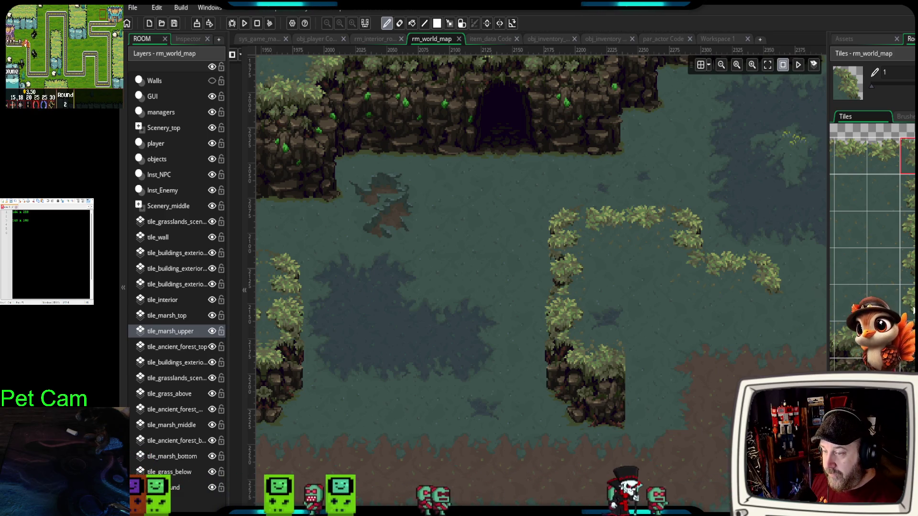
- Stamp a tall grass-and-rock column and two grass-and-rock cliff blocks onto the islands
click(908, 301)
click(765, 330)
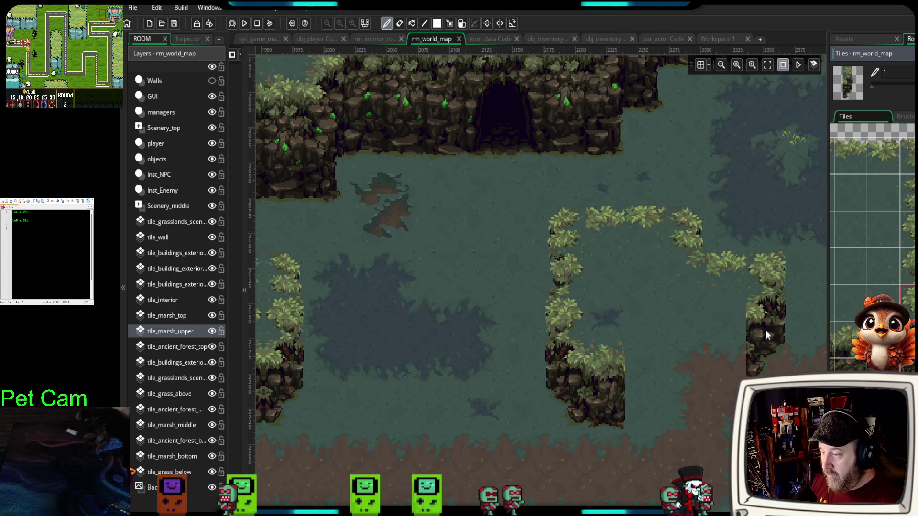
mouse_move(764, 330)
mouse_down()
mouse_move(732, 329)
mouse_move(683, 294)
mouse_move(728, 288)
mouse_move(739, 308)
mouse_up()
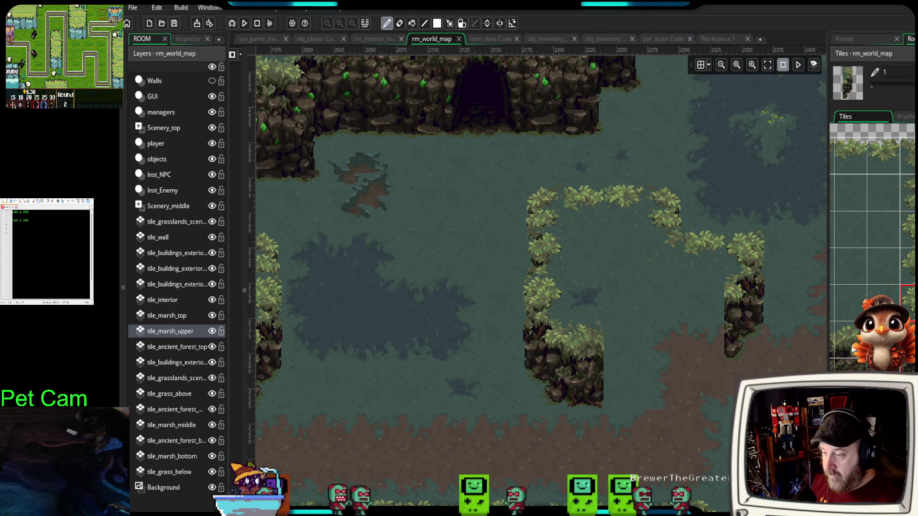
drag(836, 324, 866, 369)
click(689, 340)
drag(687, 389, 733, 365)
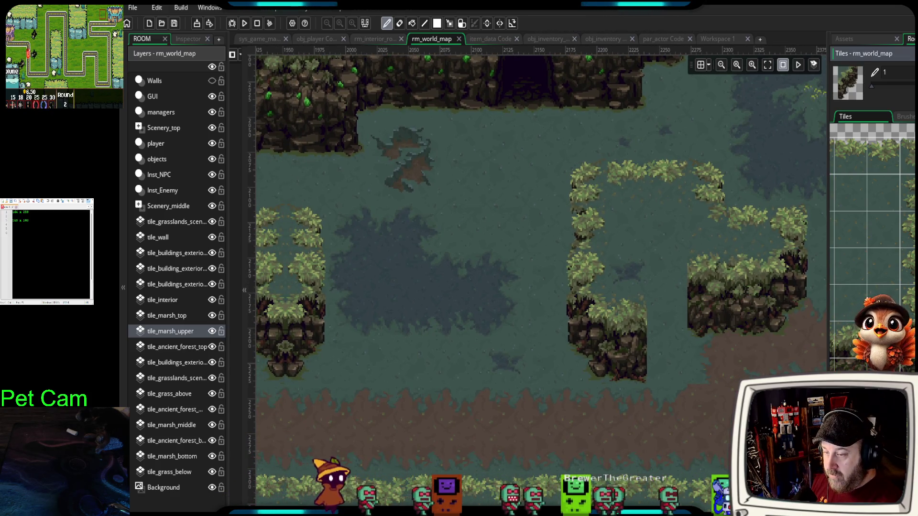
- Add cliff blocks under the middle island, joining its cliff to the right island
click(691, 356)
key(ctrl+z)
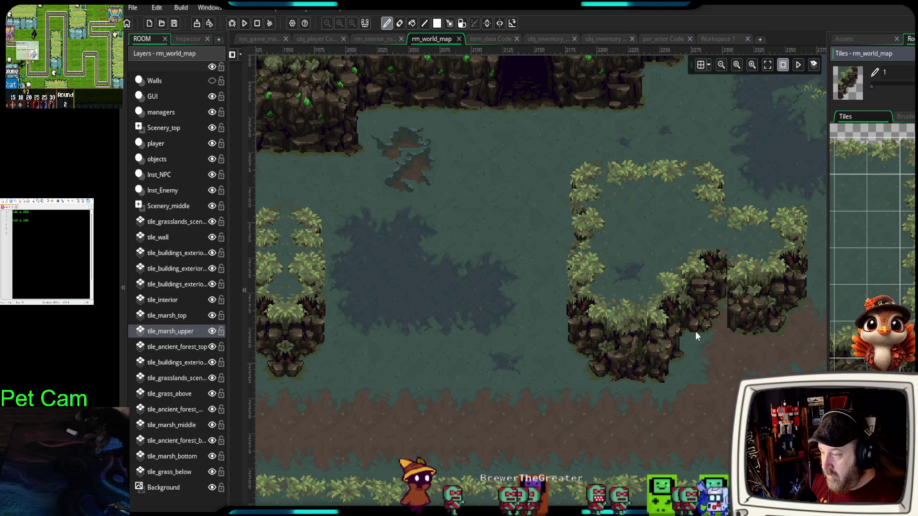
click(675, 336)
key(ctrl+z)
key(ctrl+z)
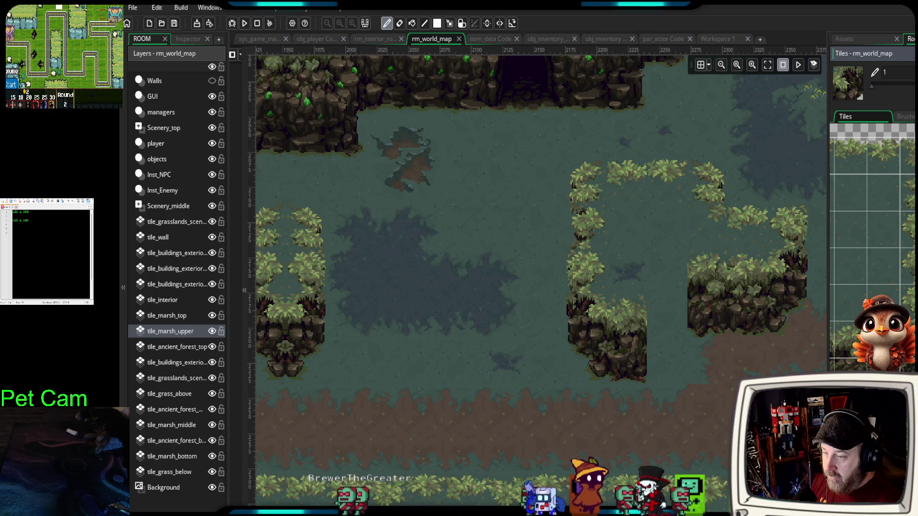
click(658, 356)
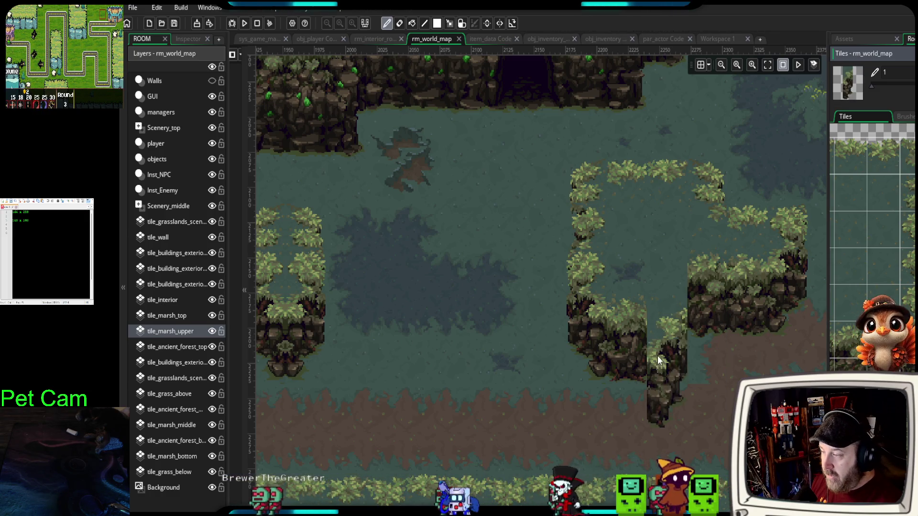
click(659, 326)
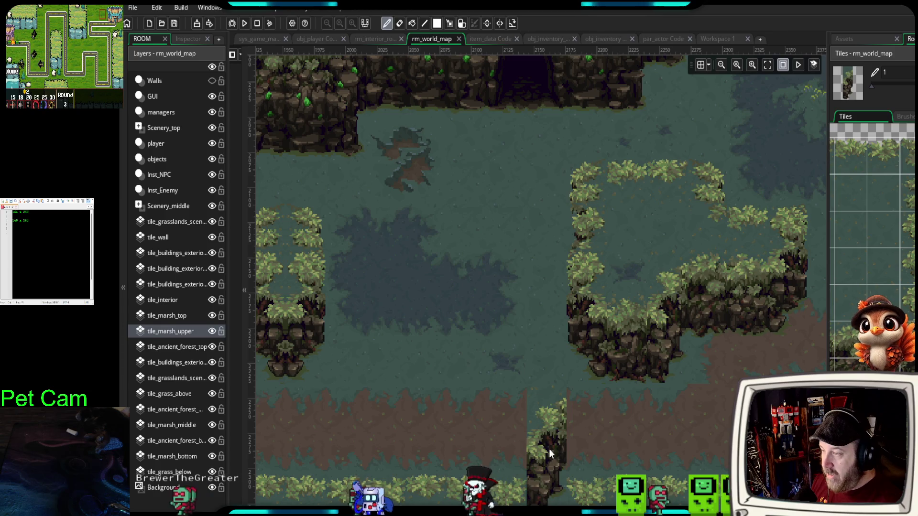
scroll(618, 415, down, 1)
- Stamp a cliff tile column higher up in an empty stretch of open marsh
scroll(618, 415, down, 3)
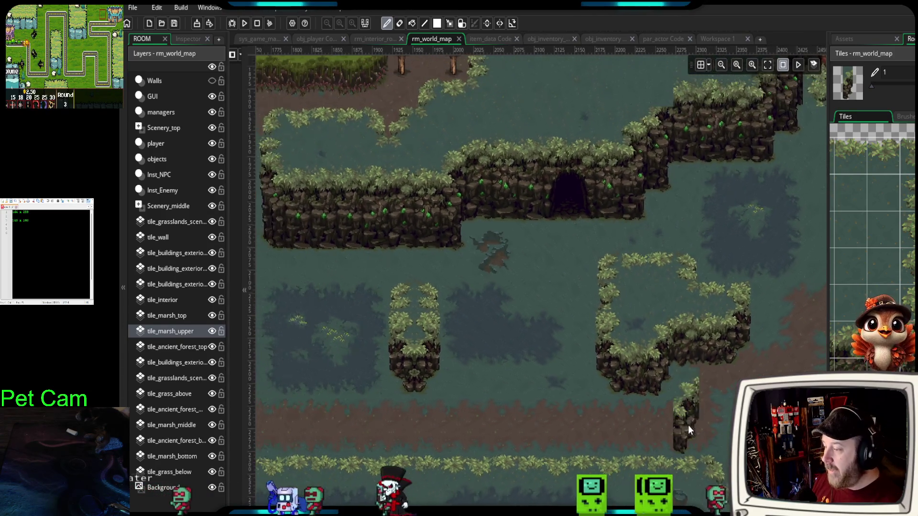
drag(727, 403, 418, 314)
mouse_move(604, 394)
mouse_down()
mouse_move(553, 405)
mouse_move(516, 443)
mouse_up()
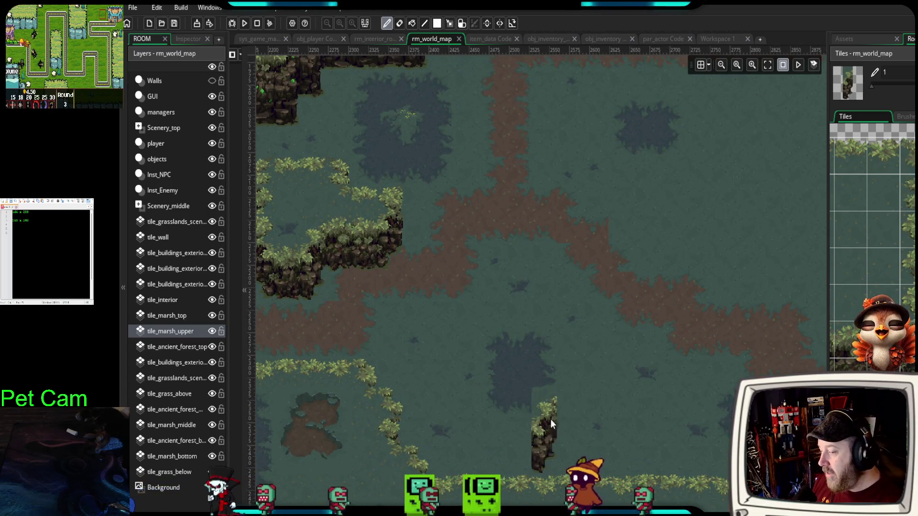
scroll(872, 215, down, 3)
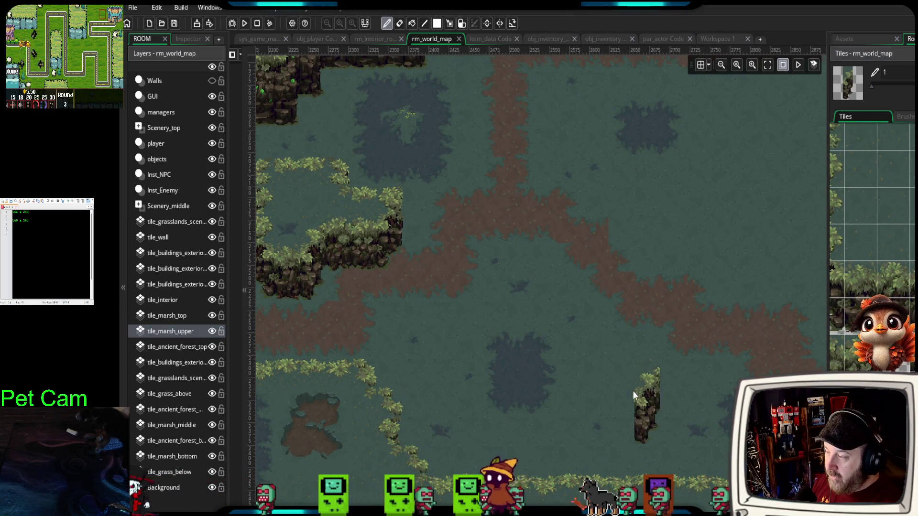
drag(584, 351, 564, 332)
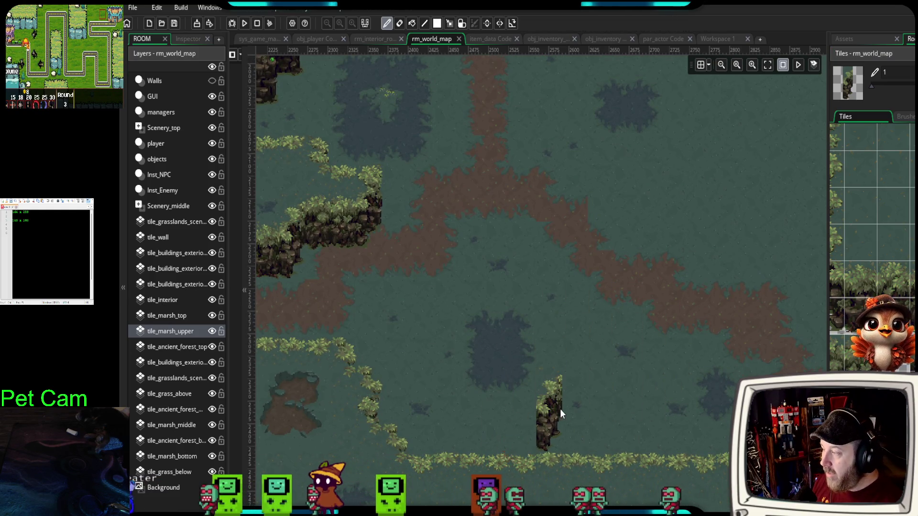
scroll(873, 201, down, 3)
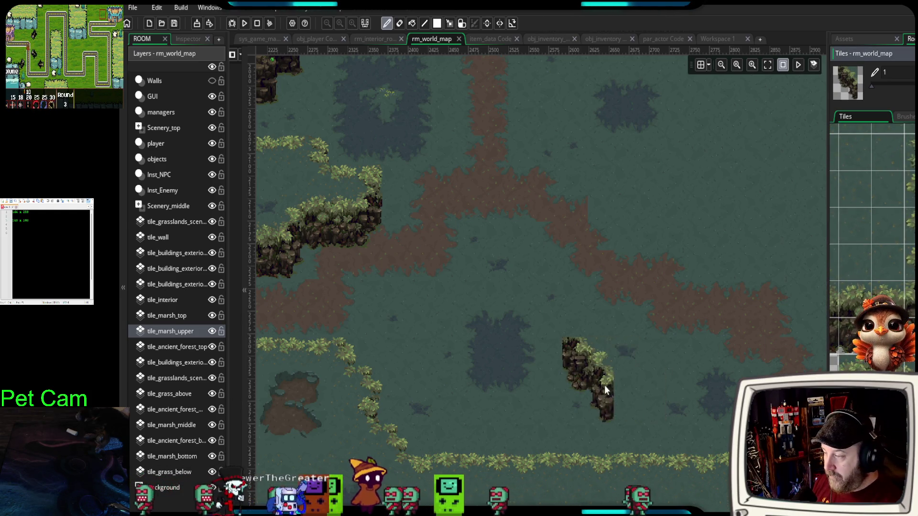
click(588, 395)
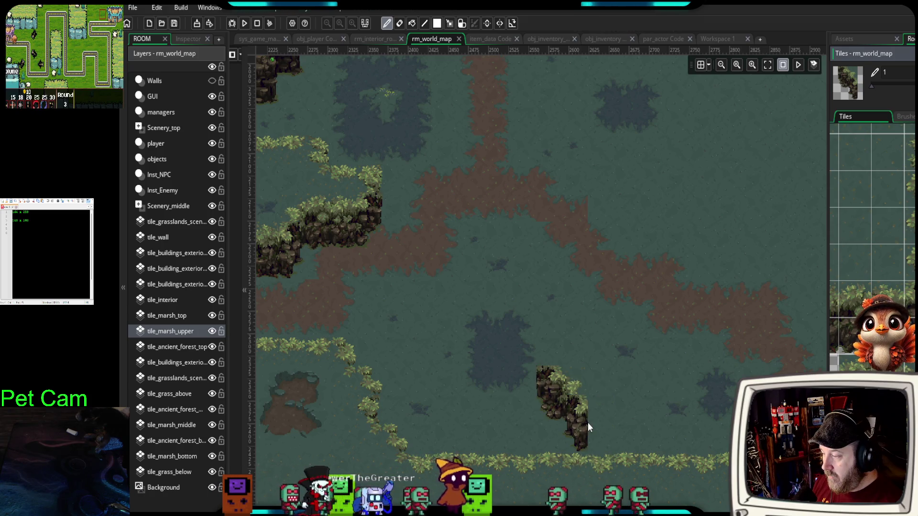
- Fill the gap between the two cliff columns with foliage-topped rock tiles
scroll(685, 403, up, 4)
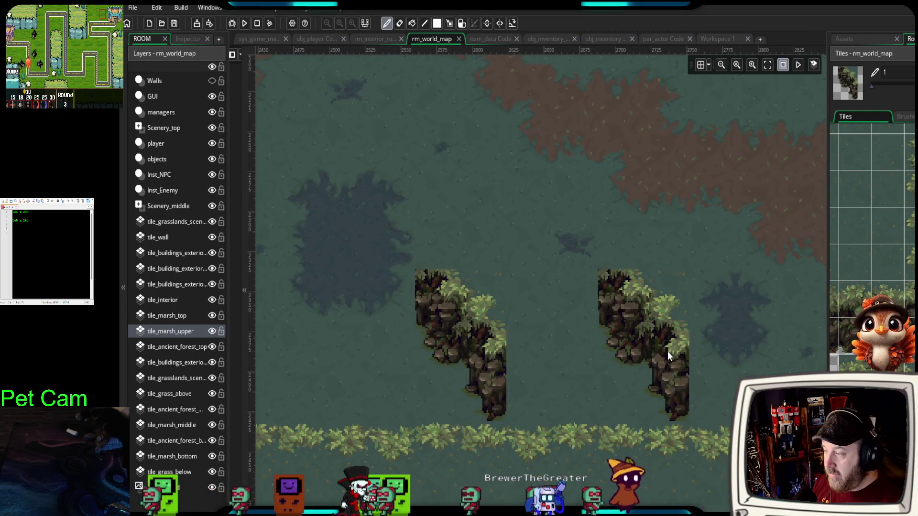
drag(668, 351, 685, 367)
scroll(873, 239, down, 5)
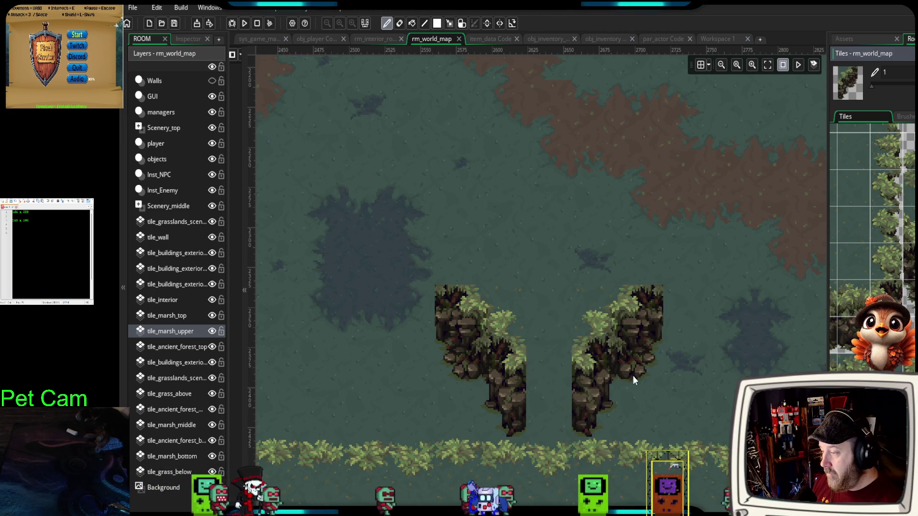
scroll(873, 240, up, 3)
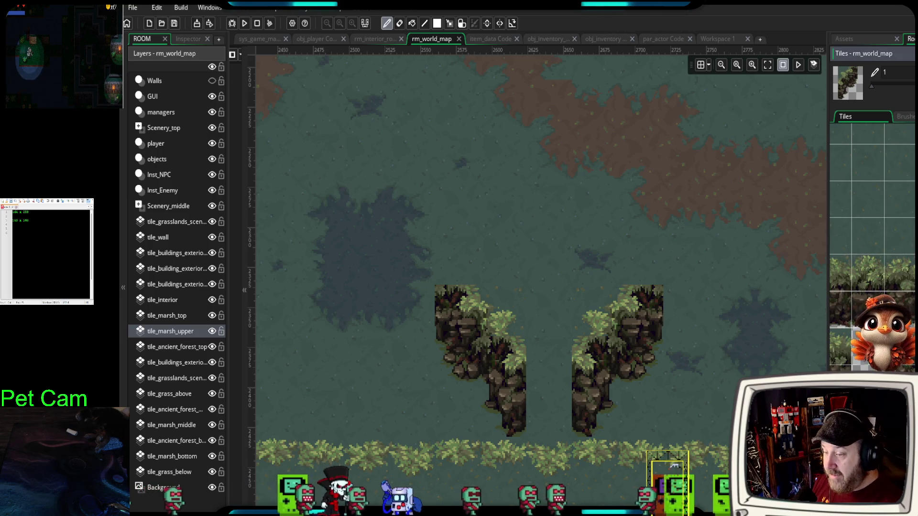
scroll(873, 239, down, 5)
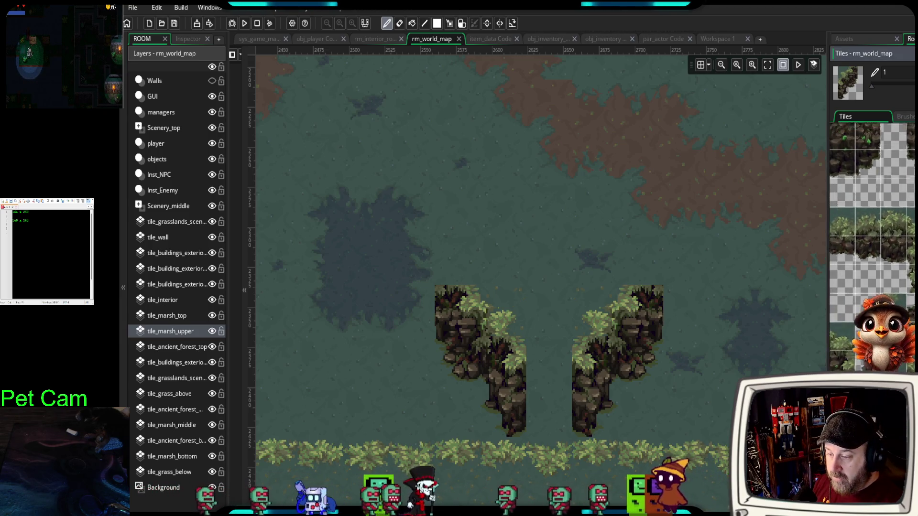
scroll(873, 246, down, 5)
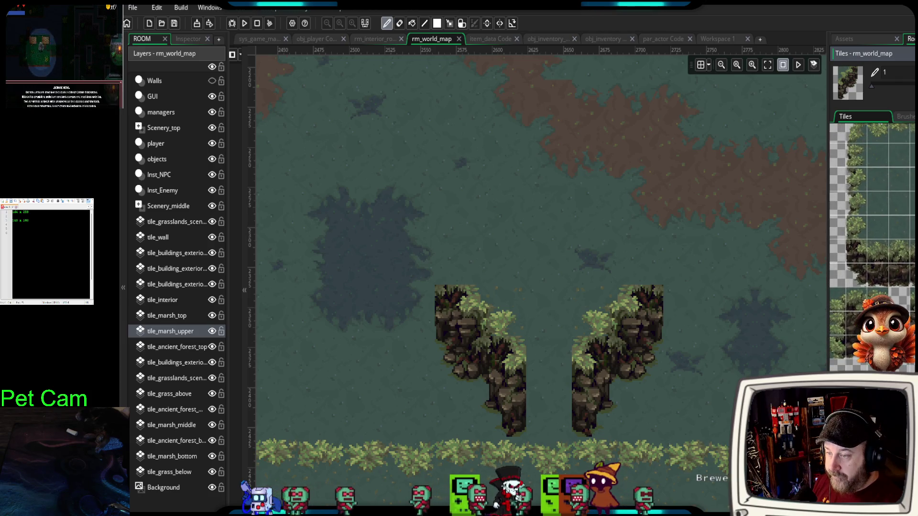
scroll(873, 246, up, 2)
scroll(872, 246, down, 5)
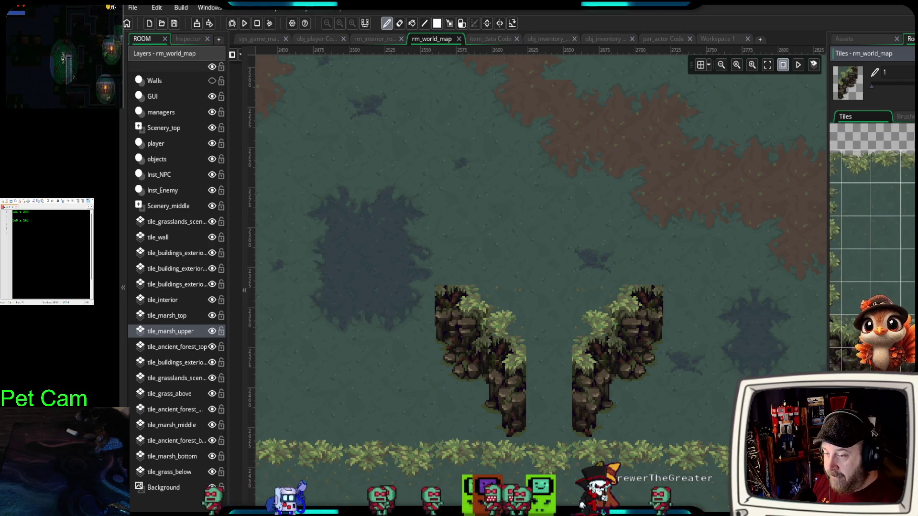
drag(501, 408, 538, 401)
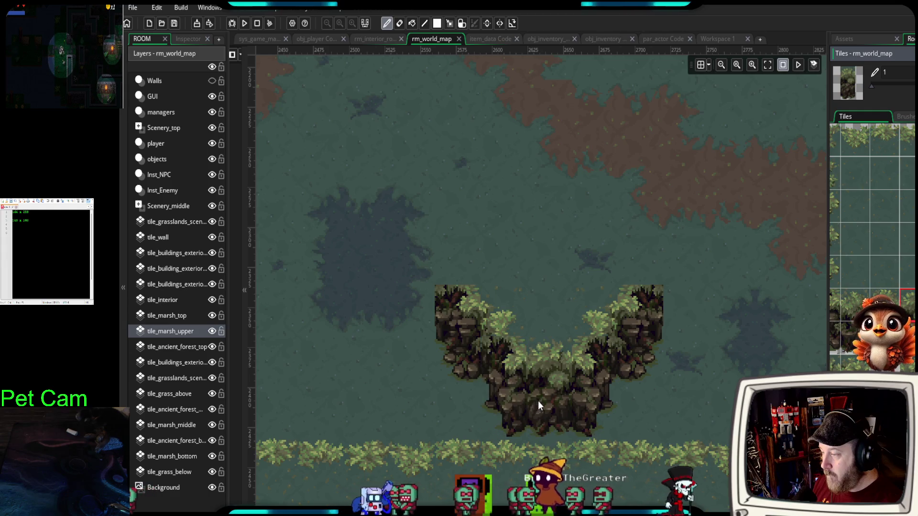
scroll(873, 246, up, 2)
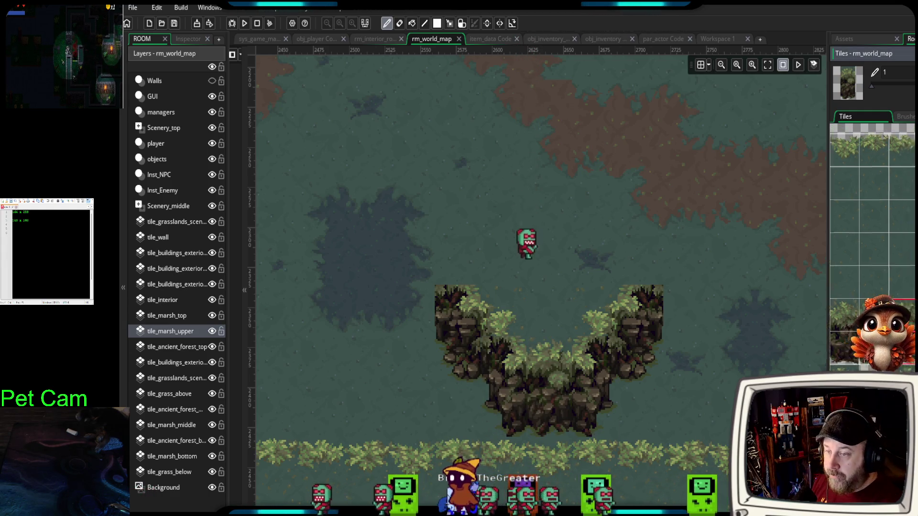
- Paint foliage columns above the right and left cliffs and tidy the ring's left-side grass
click(622, 280)
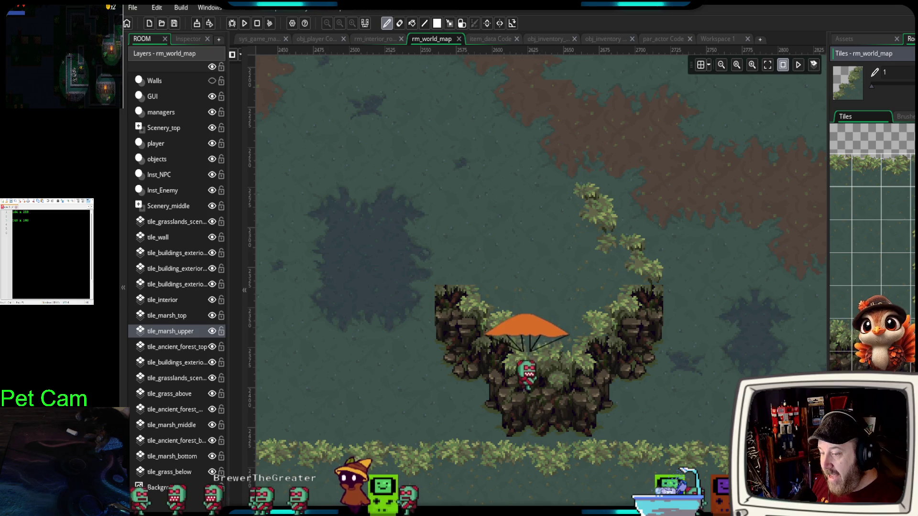
click(480, 274)
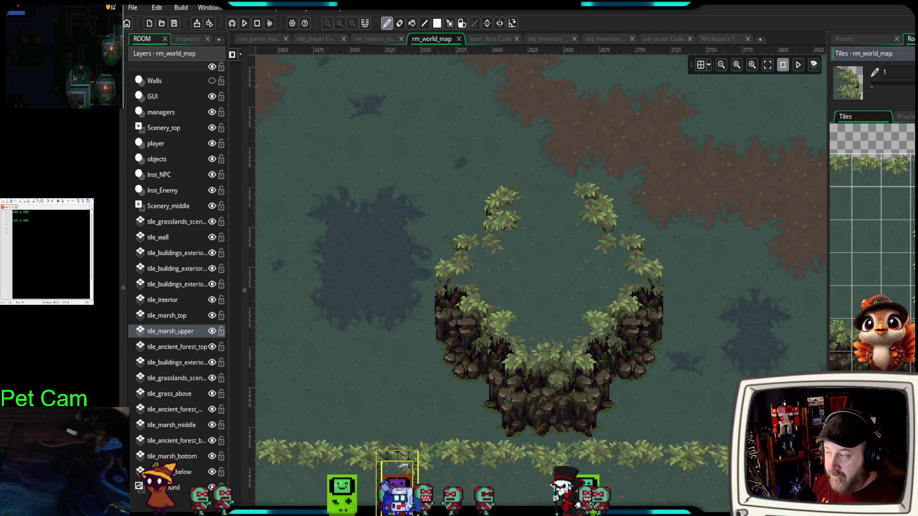
scroll(872, 240, down, 1)
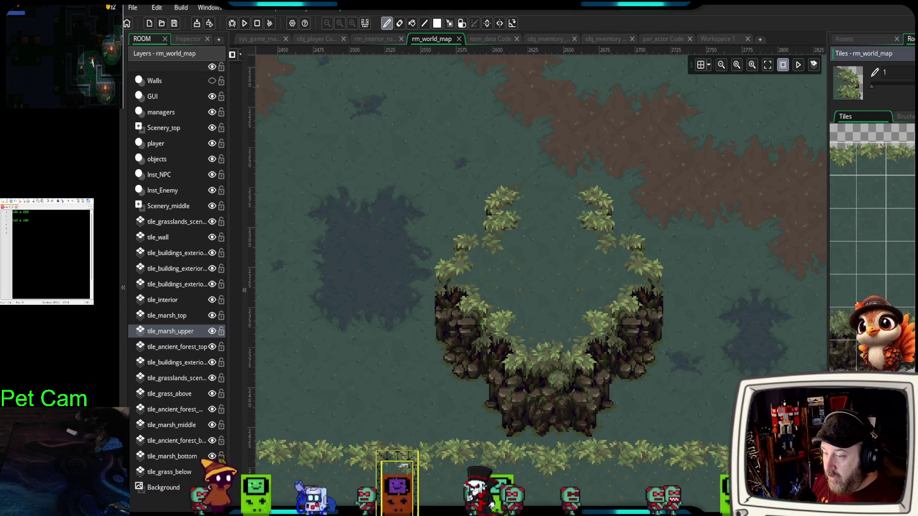
scroll(872, 239, down, 5)
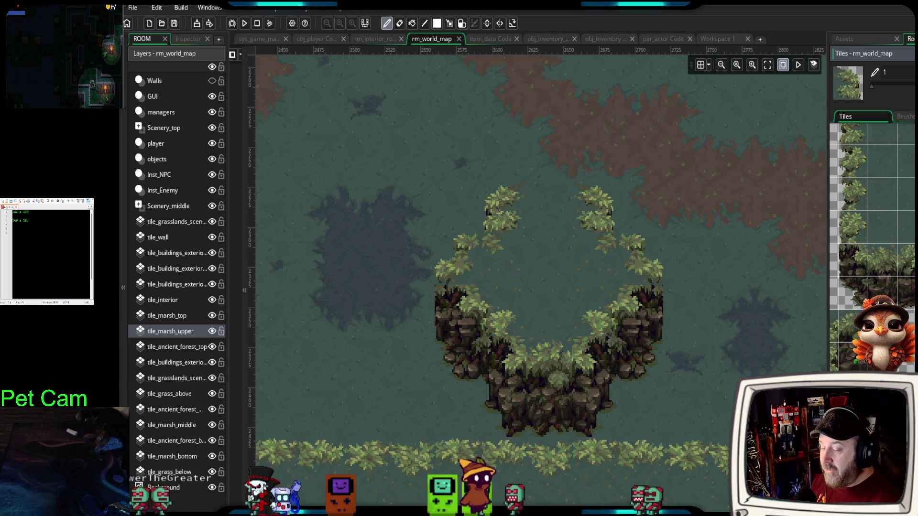
scroll(872, 239, up, 5)
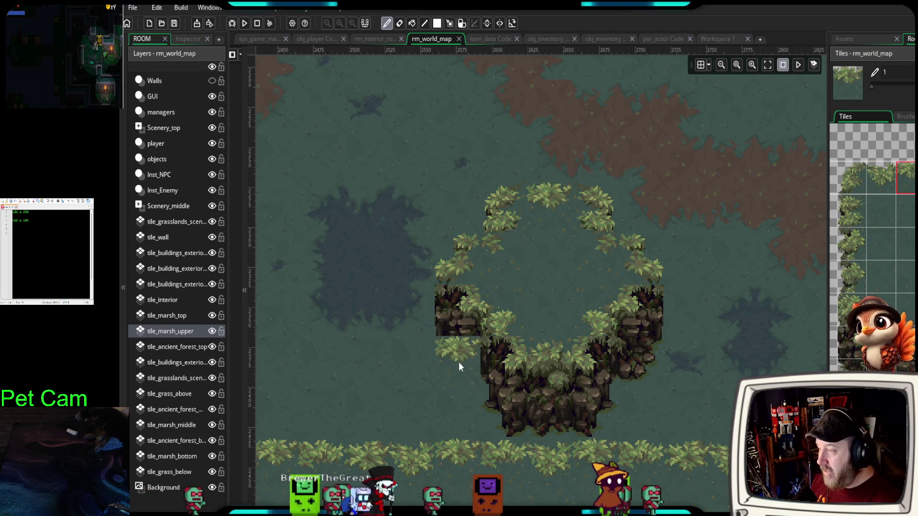
click(462, 251)
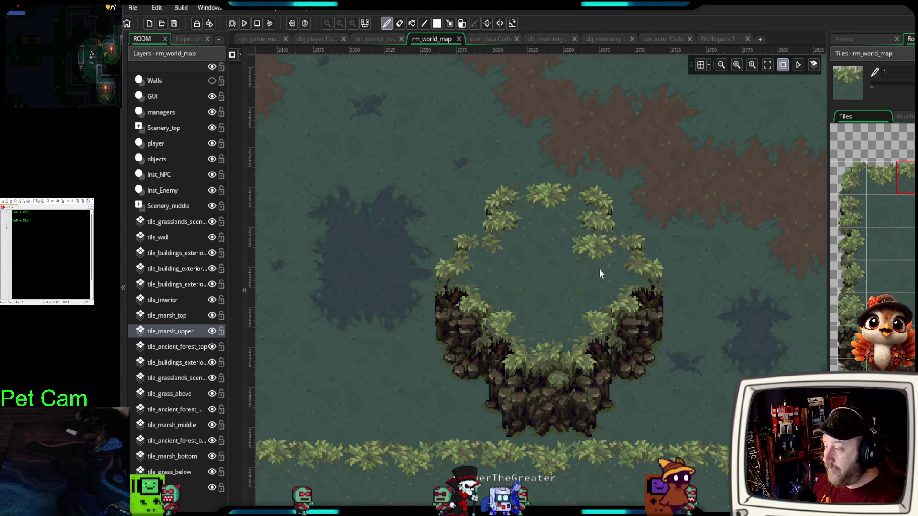
scroll(690, 297, down, 2)
scroll(690, 299, down, 1)
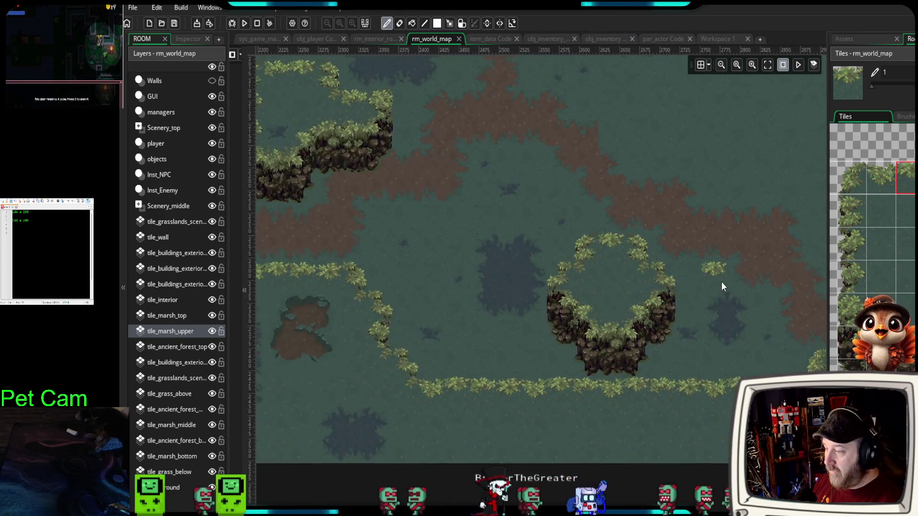
- Place a tree-and-cliff clump beside the vine border
mouse_move(722, 282)
mouse_down()
mouse_move(685, 371)
mouse_move(621, 396)
mouse_up()
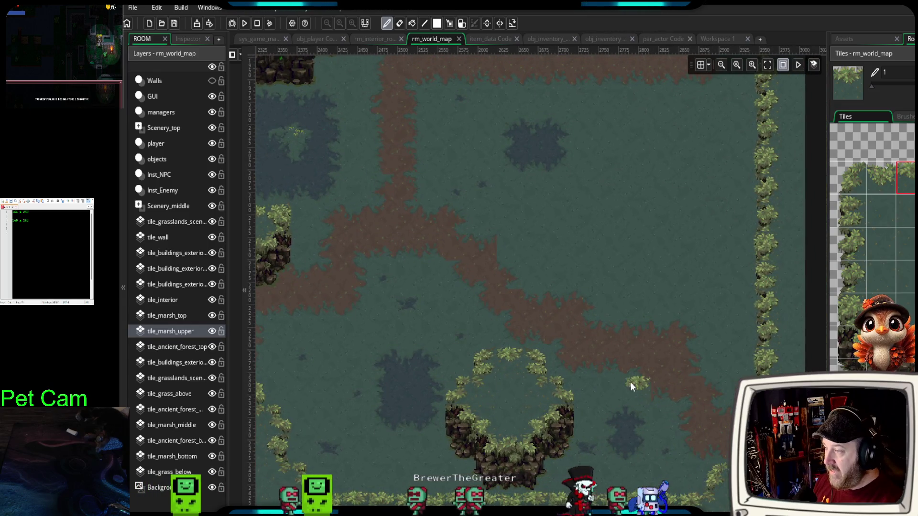
scroll(633, 375, up, 2)
scroll(640, 370, down, 3)
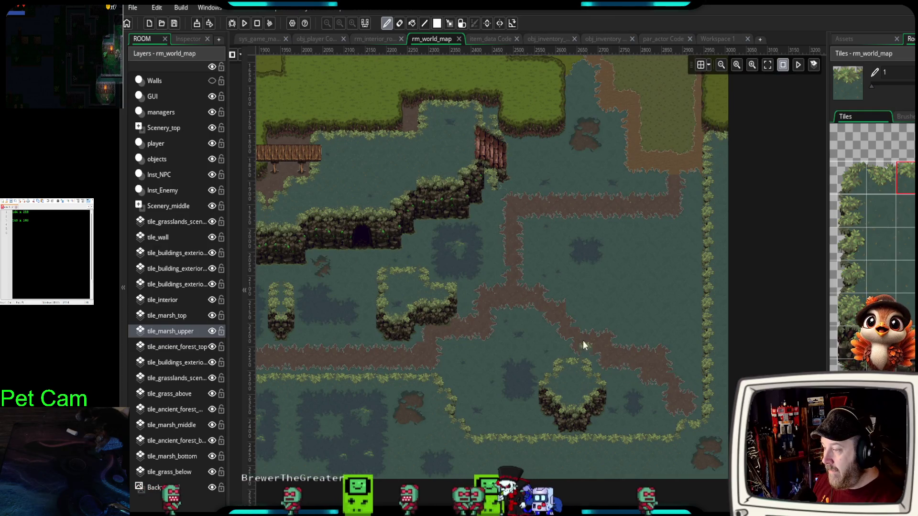
scroll(675, 335, up, 2)
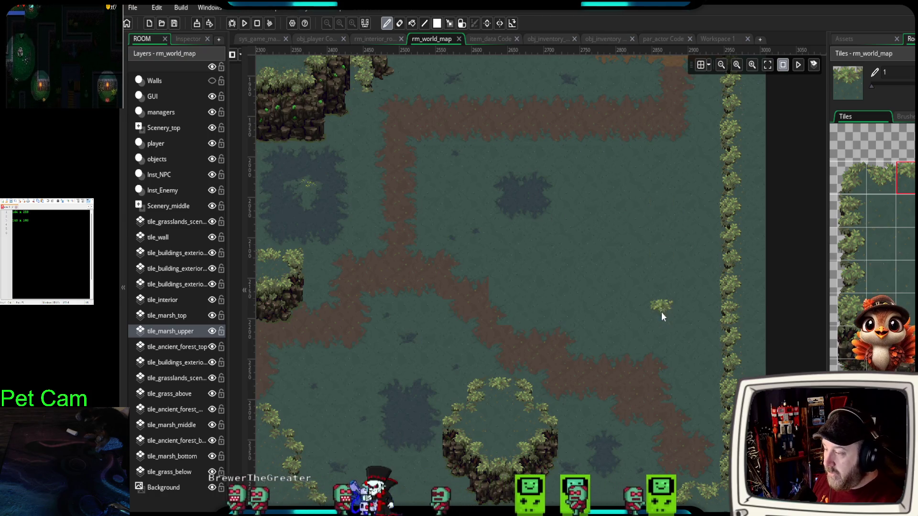
scroll(661, 312, up, 3)
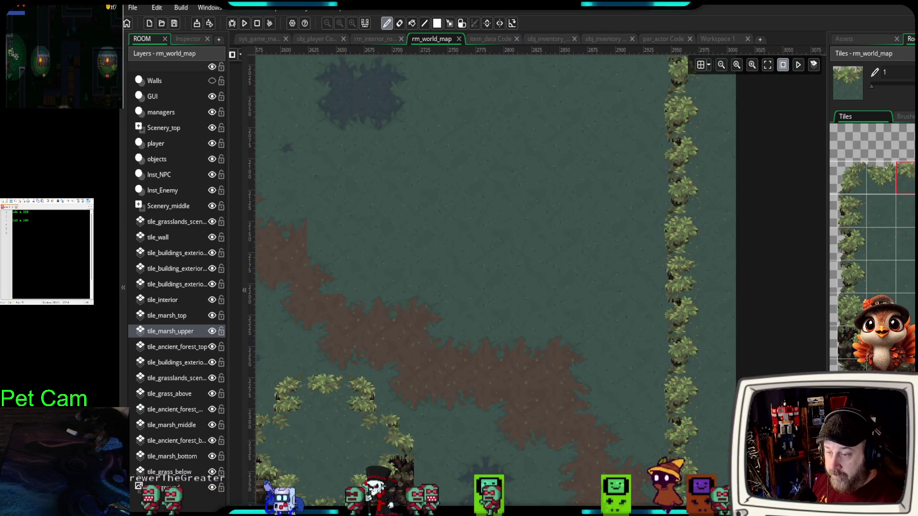
drag(904, 297, 914, 364)
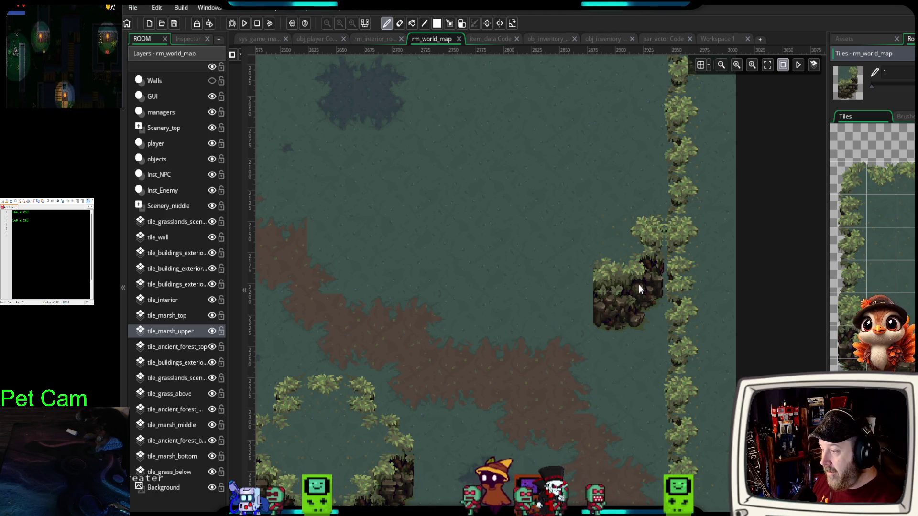
click(638, 284)
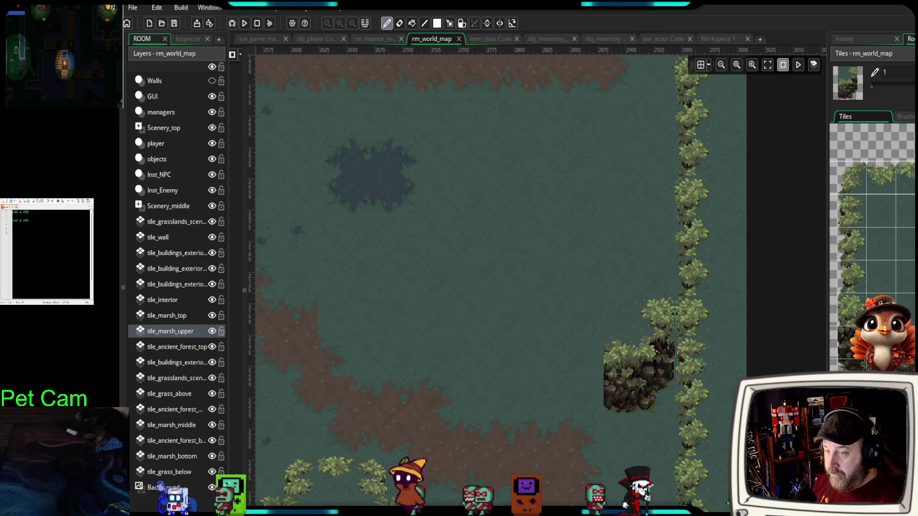
- Paint two vine columns and a horizontal vine strip along the top
drag(693, 144, 690, 237)
click(650, 244)
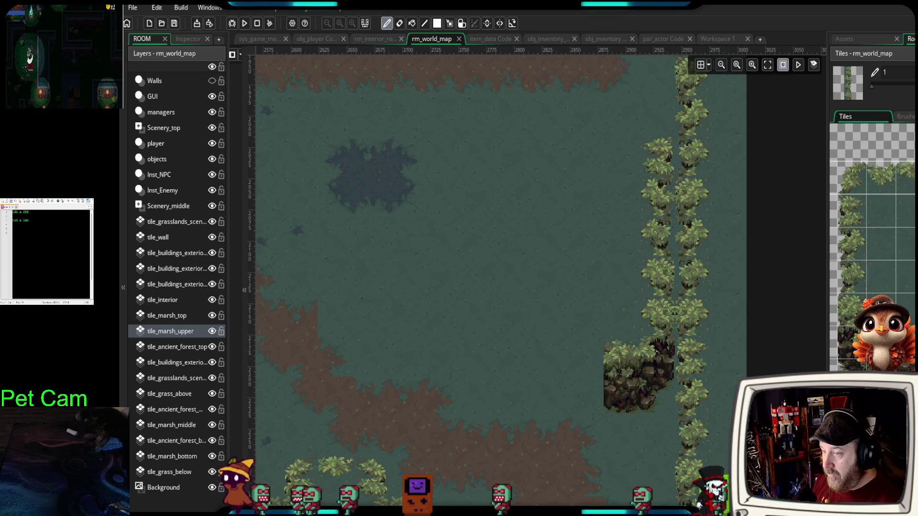
click(876, 177)
click(603, 110)
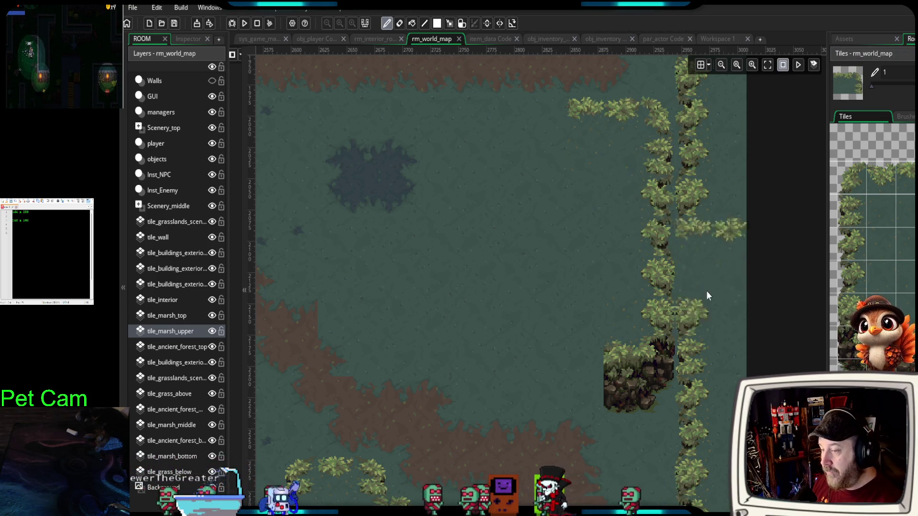
- Stamp a cliff-with-vines outcrop left of centre and complete the top vine row diagonally
drag(851, 200, 852, 335)
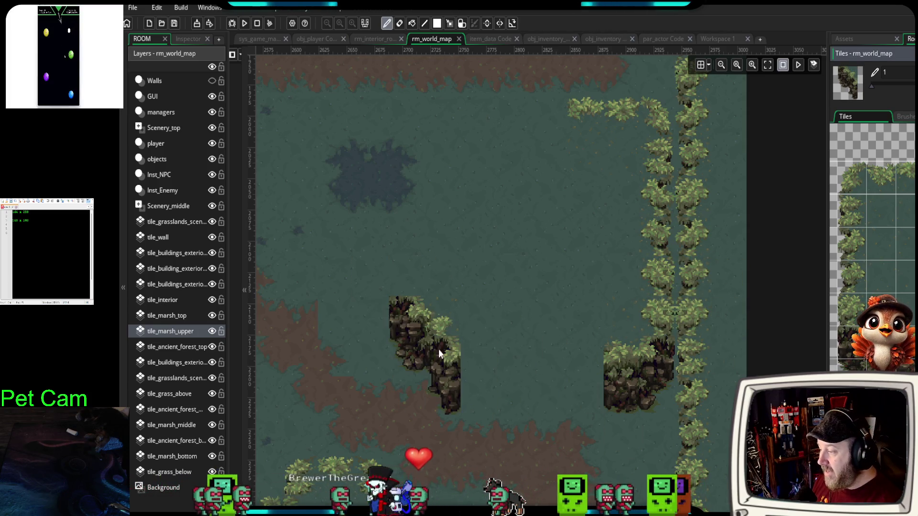
click(439, 353)
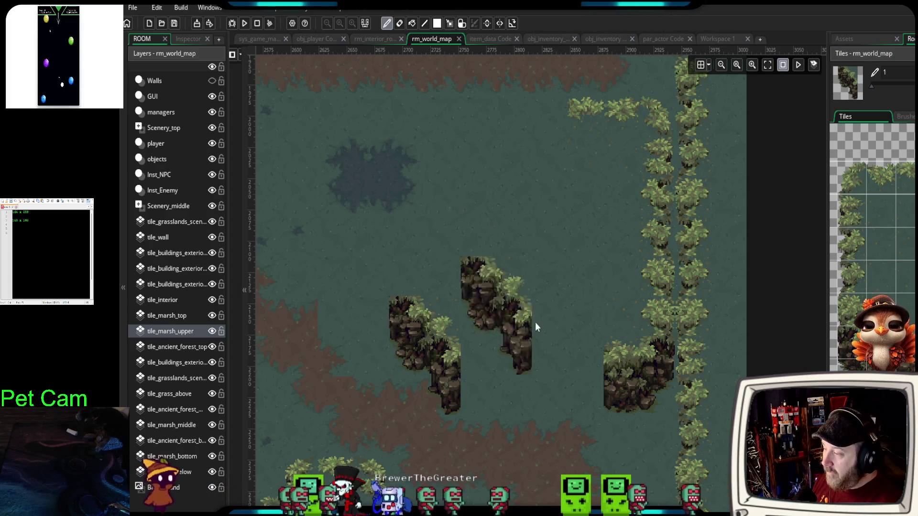
scroll(870, 263, up, 2)
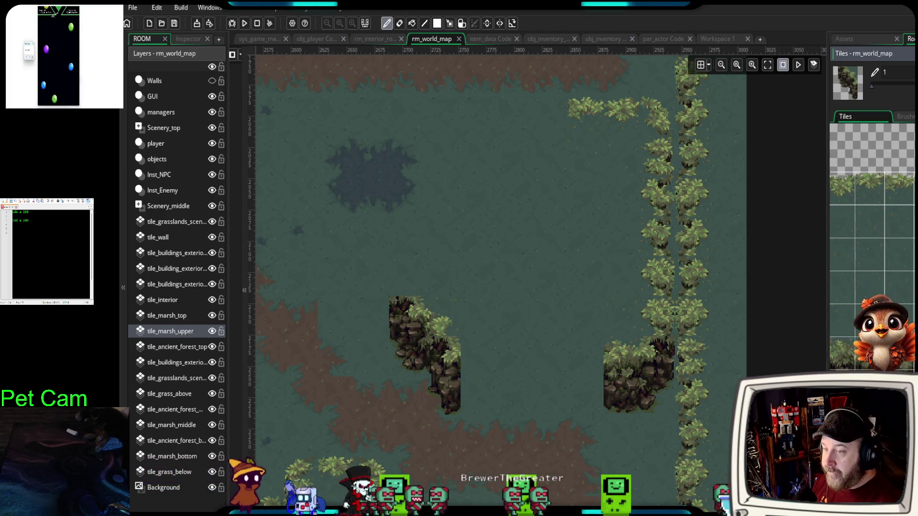
drag(837, 178, 880, 201)
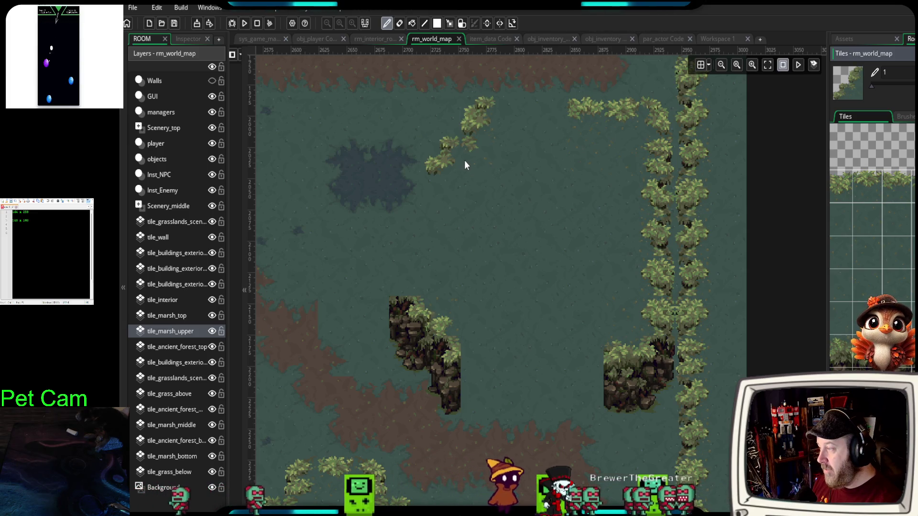
click(464, 165)
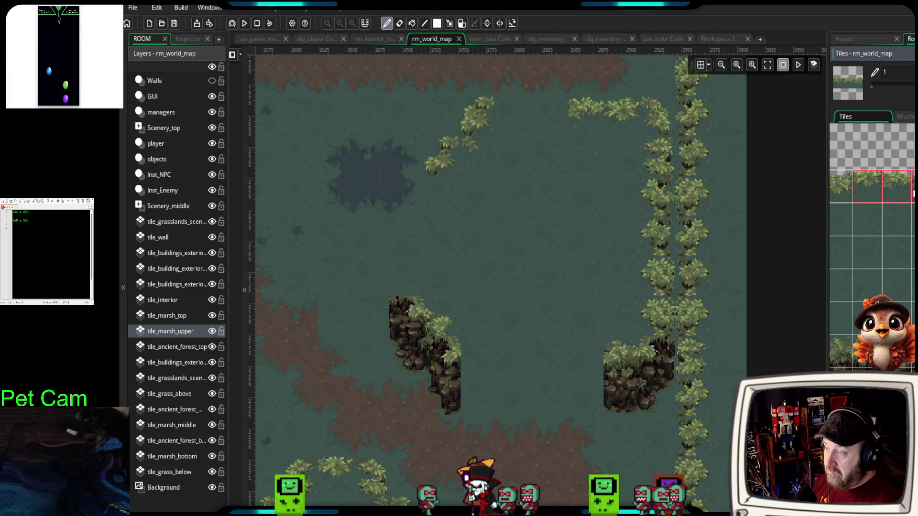
drag(511, 118, 544, 118)
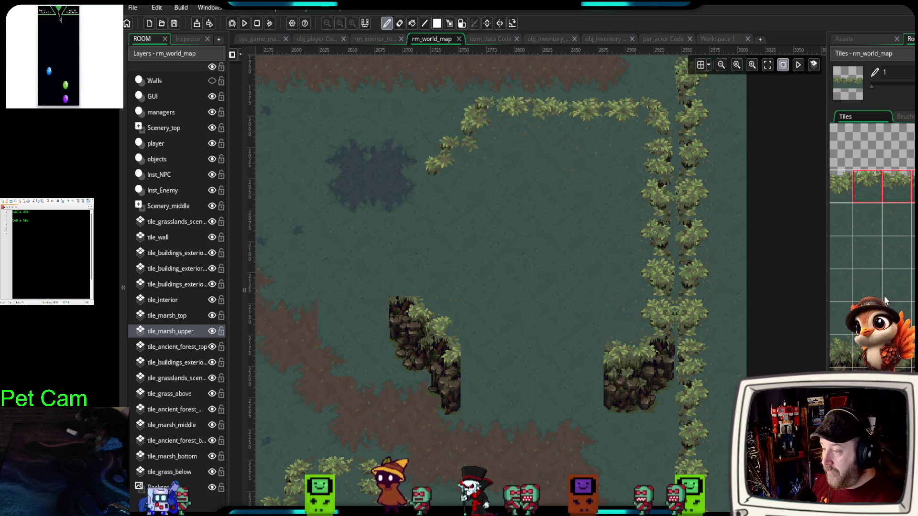
- Undo a stray horizontal vine row across the middle, then choose a brown rock-cliff block
click(906, 168)
drag(540, 387, 586, 386)
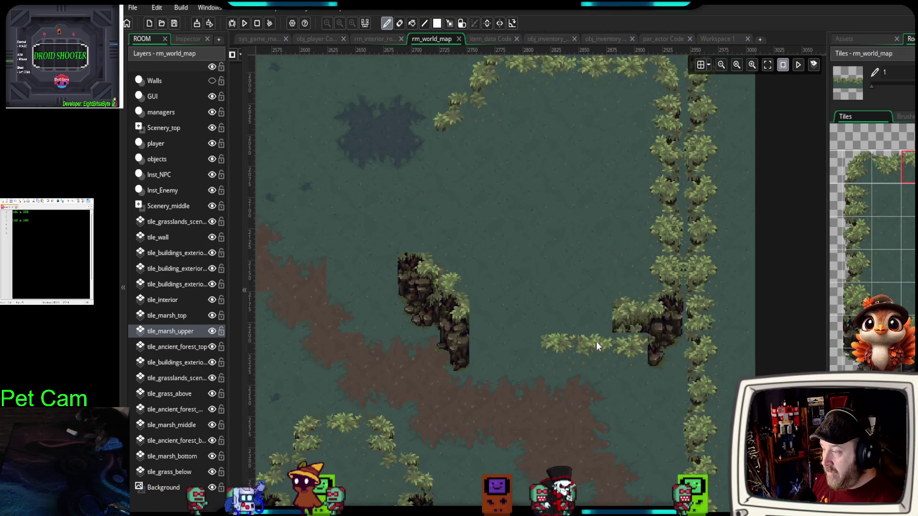
key(ctrl+z)
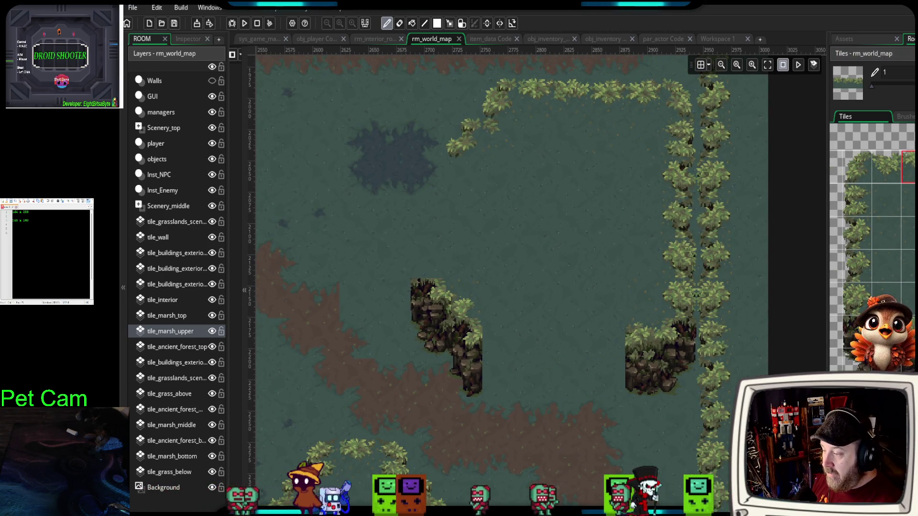
scroll(872, 239, down, 5)
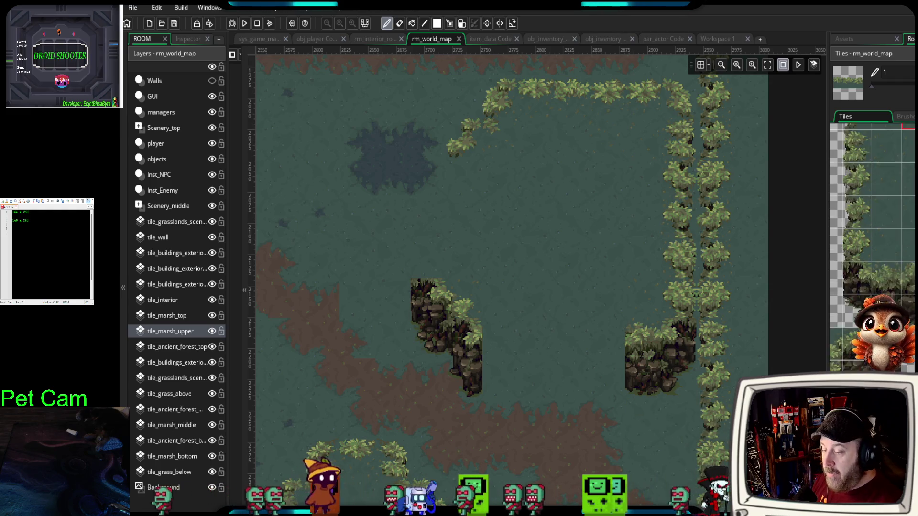
scroll(872, 239, down, 3)
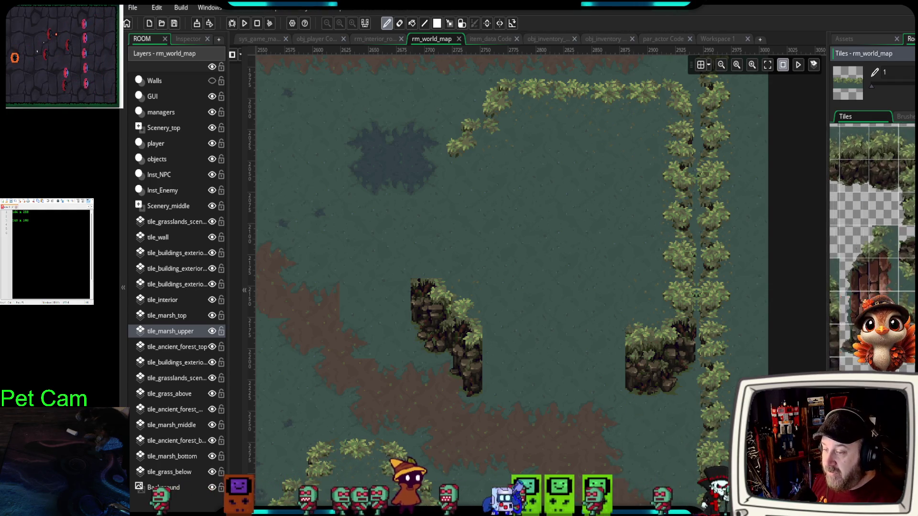
scroll(872, 239, down, 3)
drag(894, 292, 913, 335)
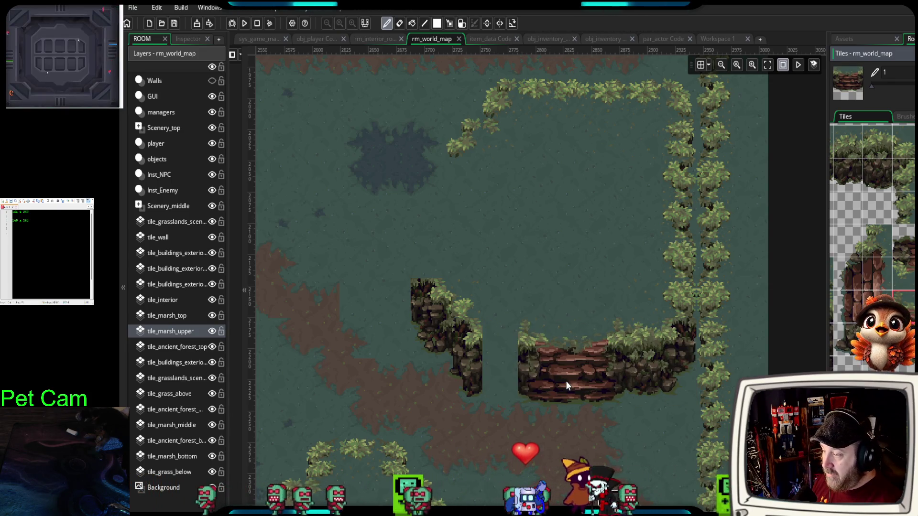
- Stamp the rock-cliff ledge at the enclosure's bottom, join the outcrops, and select a two-tile foliage block
click(566, 381)
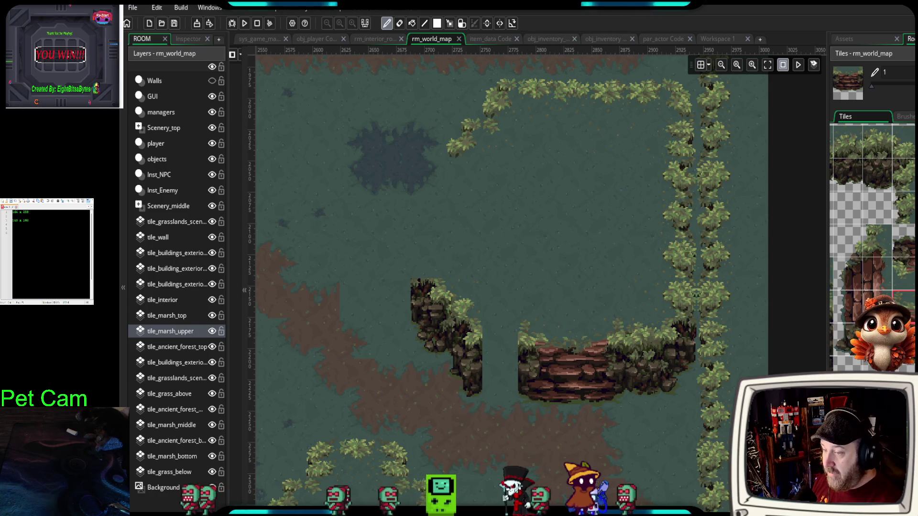
scroll(900, 335, up, 3)
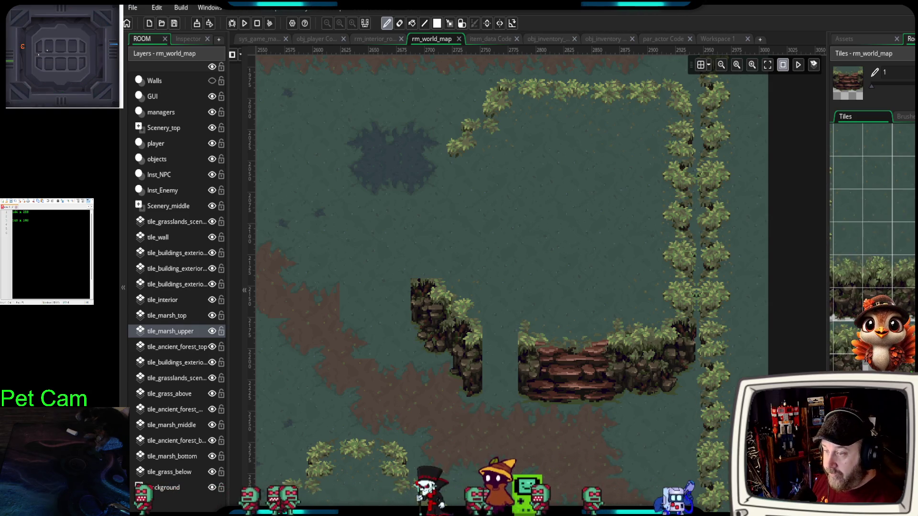
scroll(876, 239, down, 3)
click(904, 287)
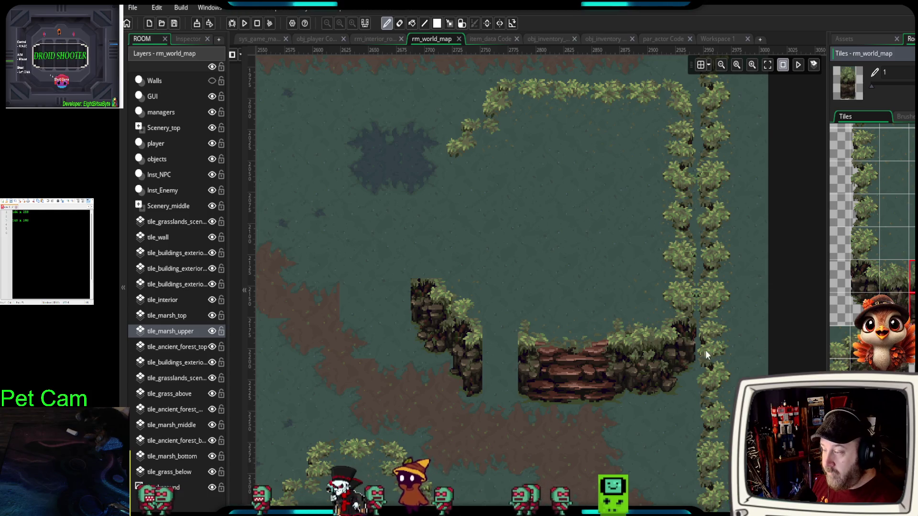
scroll(874, 259, up, 2)
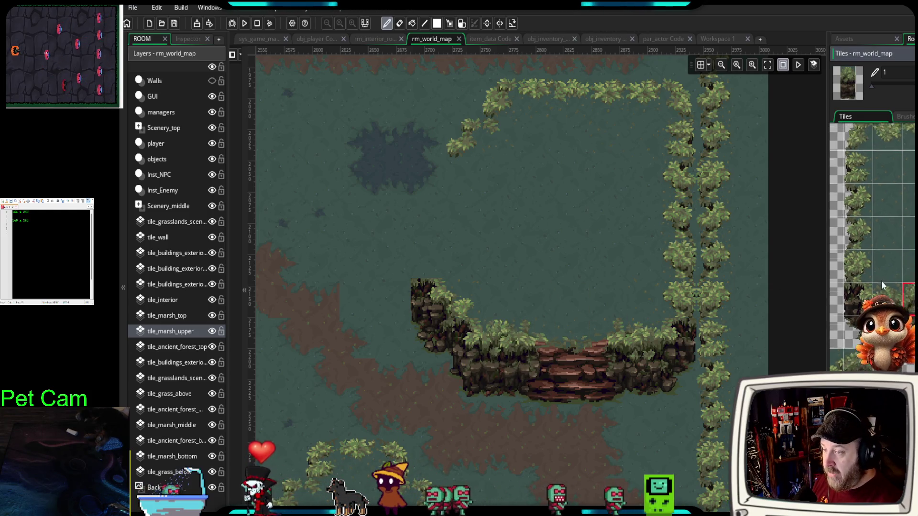
drag(856, 253, 857, 286)
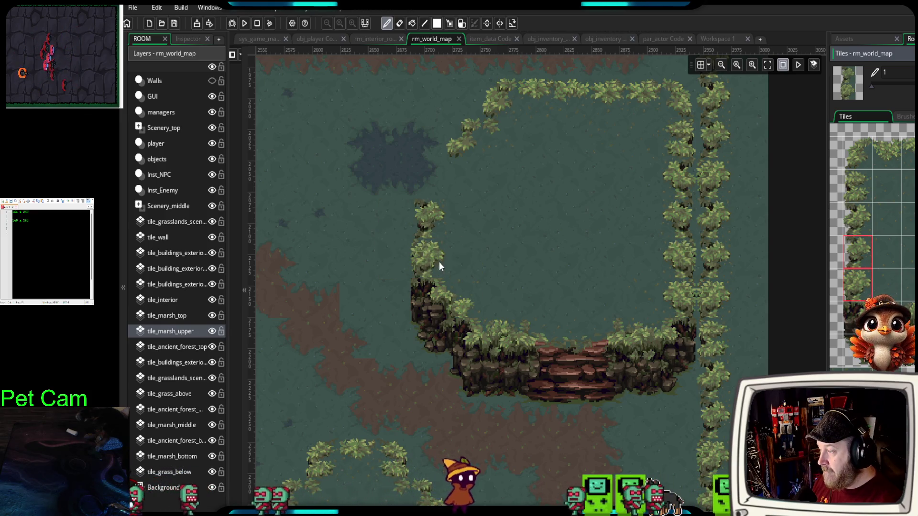
scroll(433, 268, up, 1)
scroll(432, 268, up, 4)
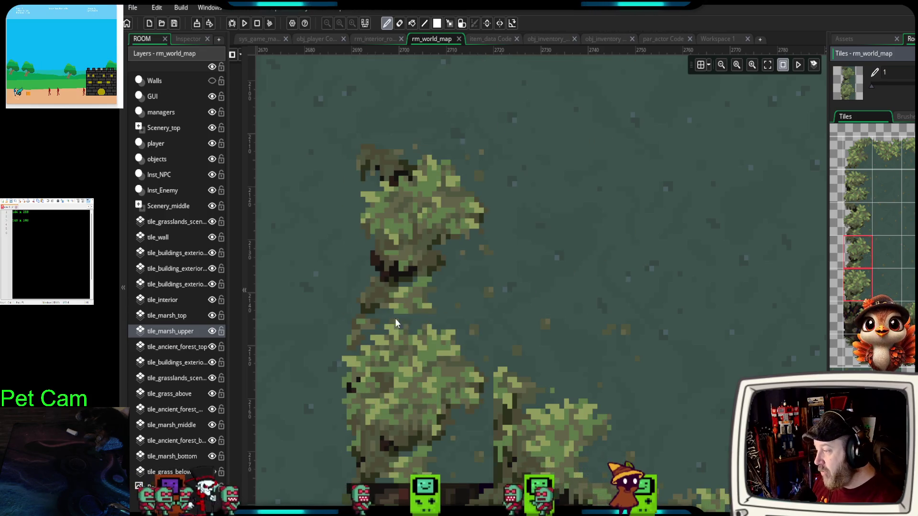
scroll(550, 303, down, 3)
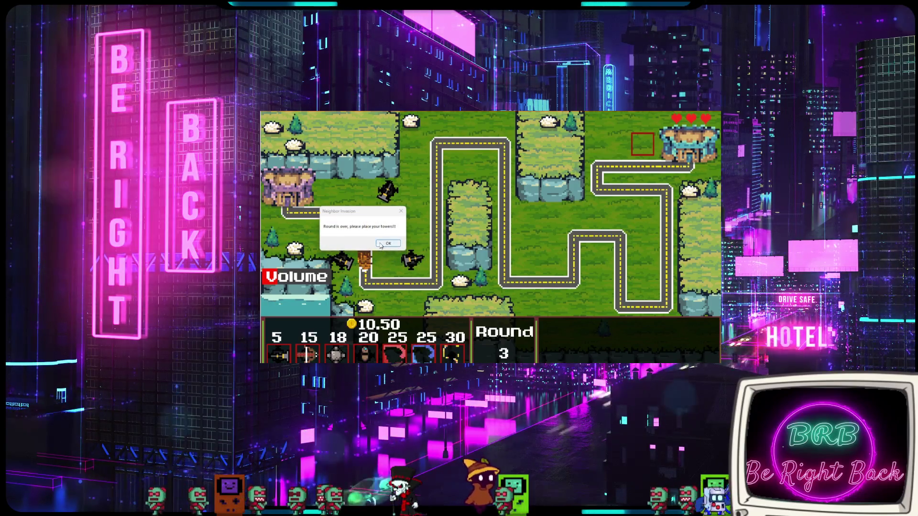
- Dismiss the tower-defence game's 'Round is over' message with OK
click(382, 244)
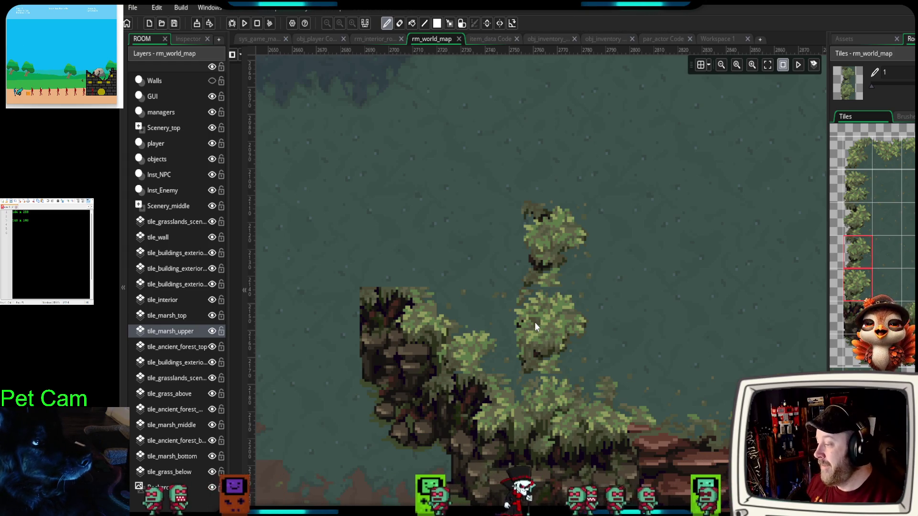
- Erase the two stacked tree tiles and repaint a tree column in their place
scroll(535, 321, down, 2)
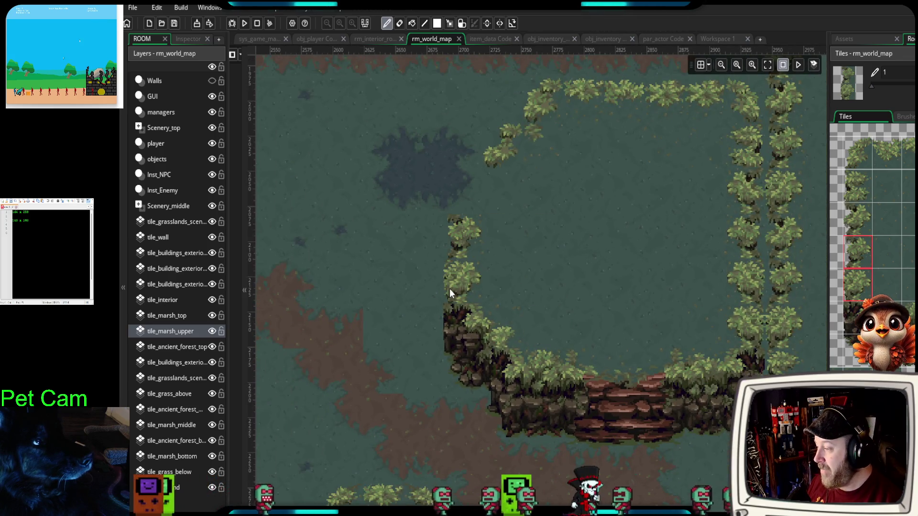
right_click(449, 288)
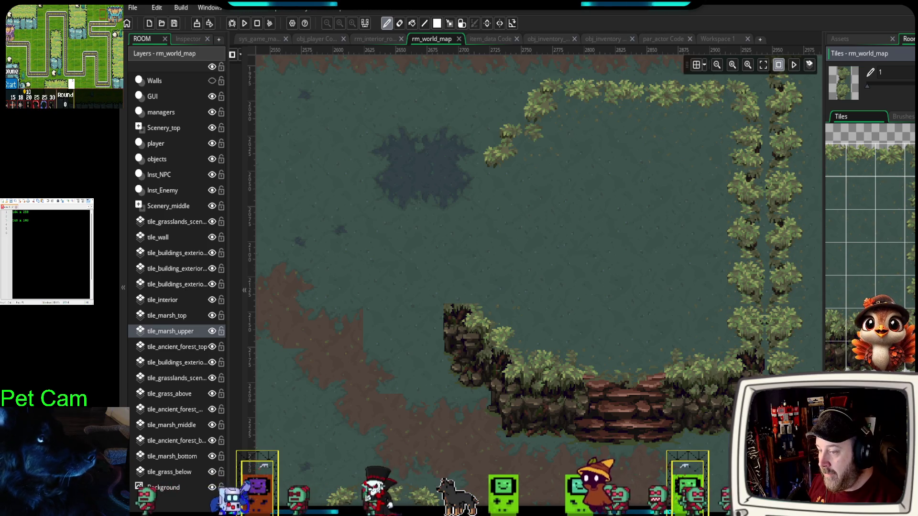
scroll(871, 239, up, 2)
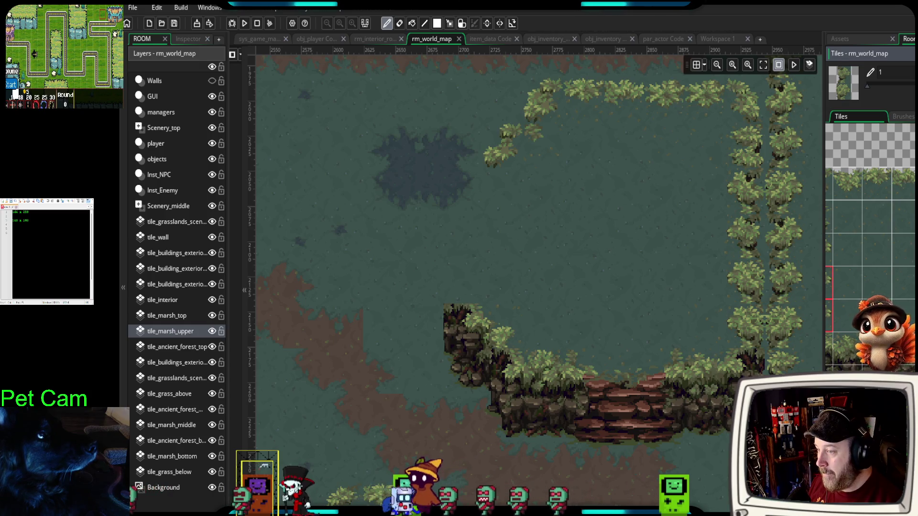
drag(471, 234, 473, 296)
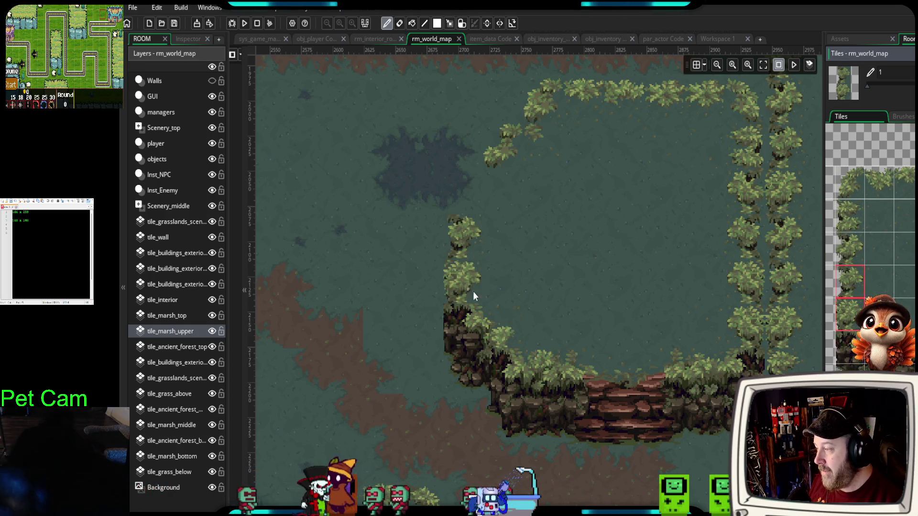
- Try diagonal tree-edge tiles along the upper-left edge, undoing misplacements, and select the tree corner tile
click(844, 201)
drag(545, 136, 515, 193)
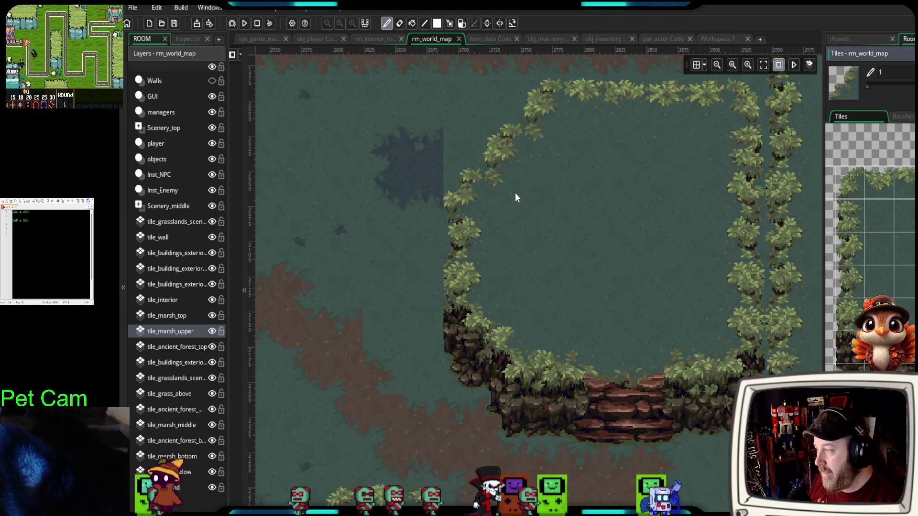
key(ctrl+z)
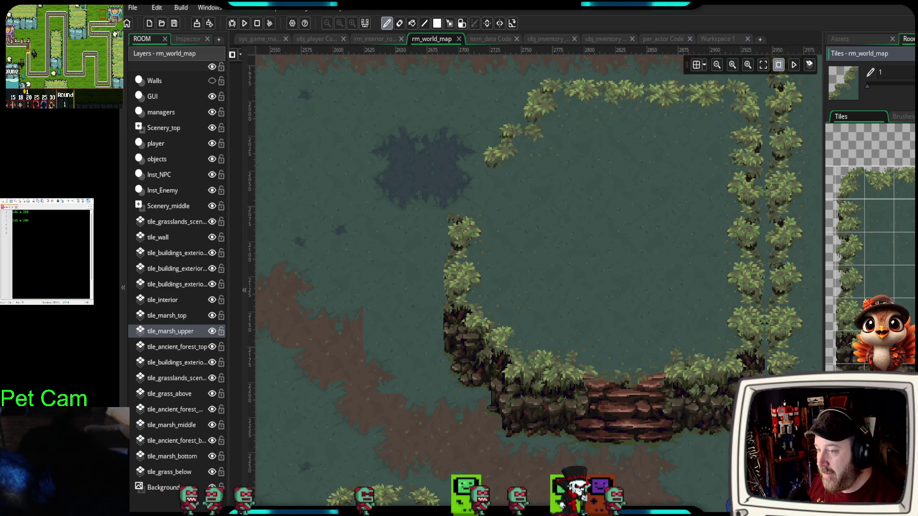
click(851, 181)
click(491, 182)
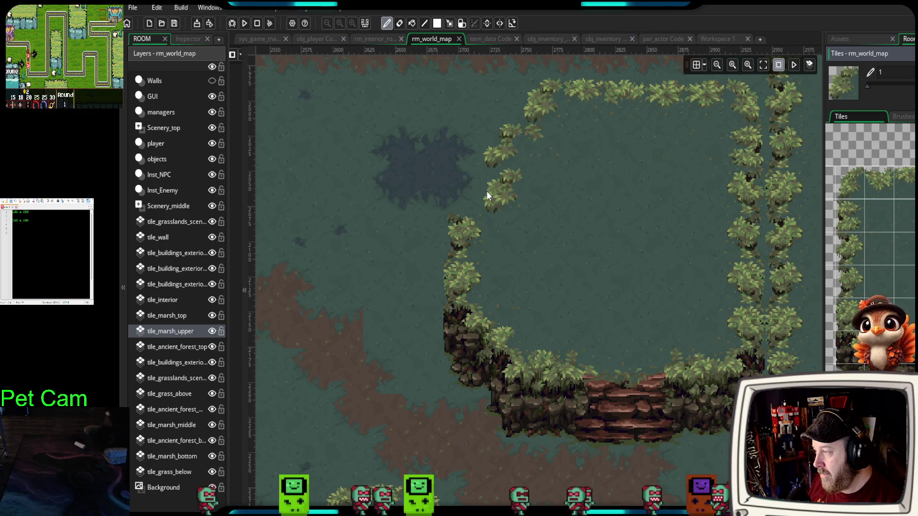
key(ctrl+z)
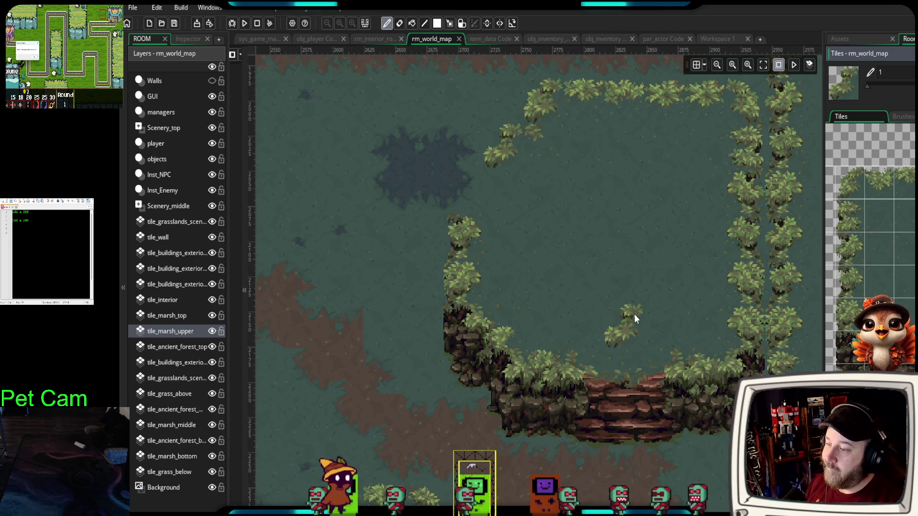
click(850, 182)
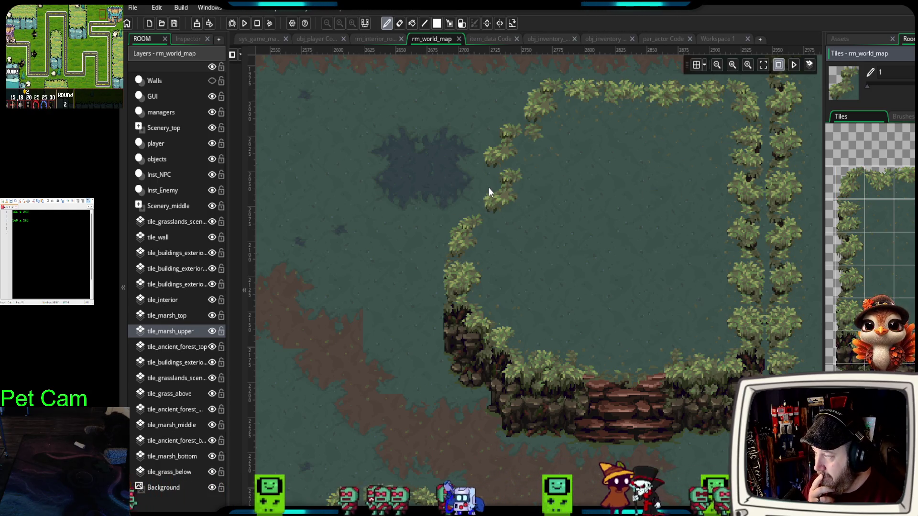
click(849, 188)
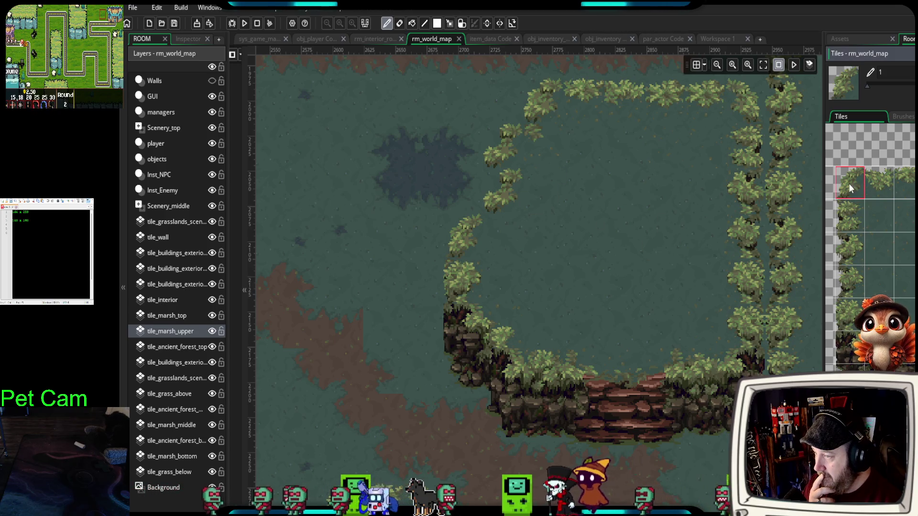
- Paint tree corner tiles along the left border's inner edge and add a tree tile on the marsh
click(520, 146)
click(503, 194)
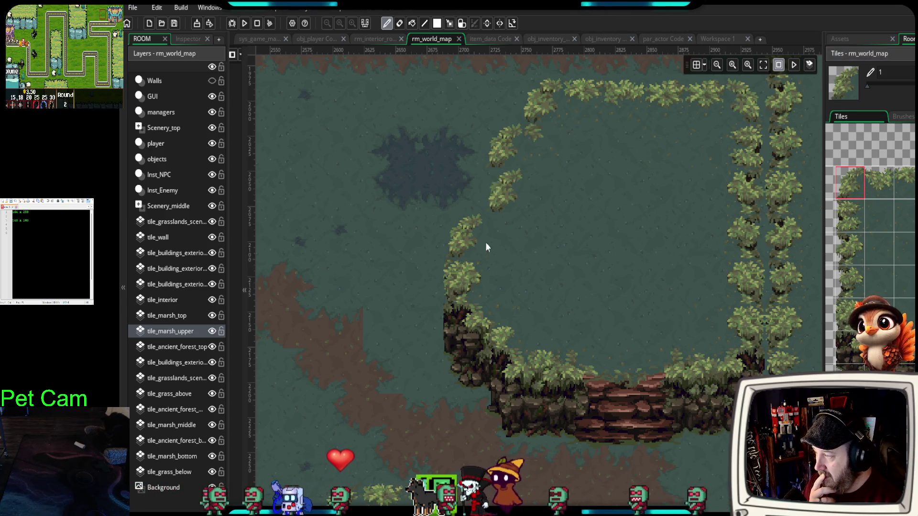
click(383, 373)
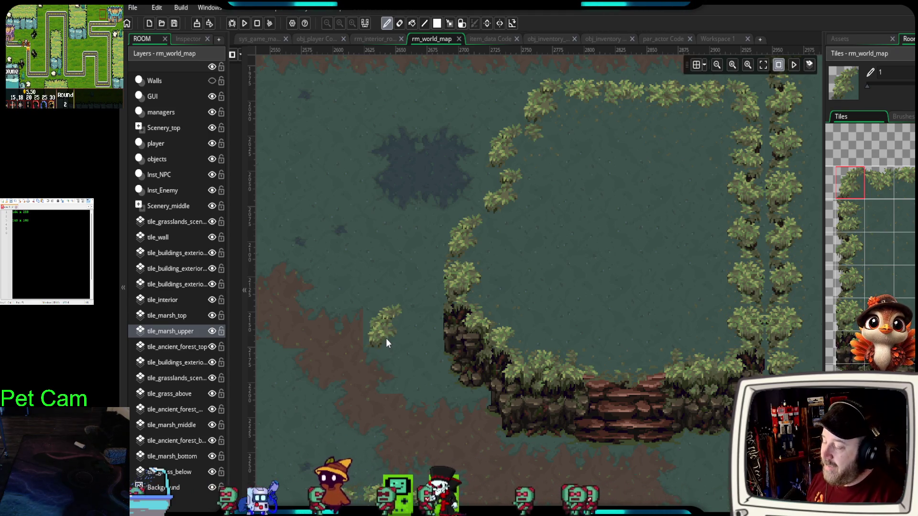
scroll(870, 239, down, 5)
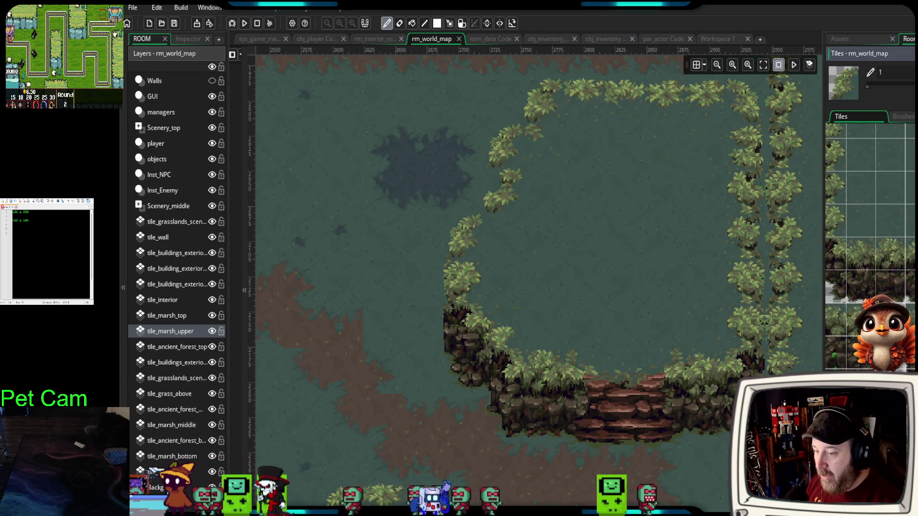
scroll(870, 224, down, 3)
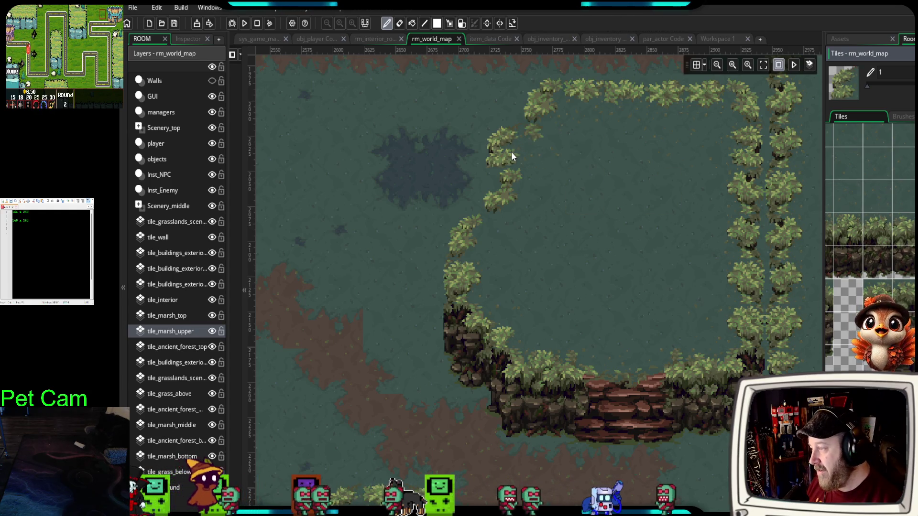
scroll(866, 239, down, 3)
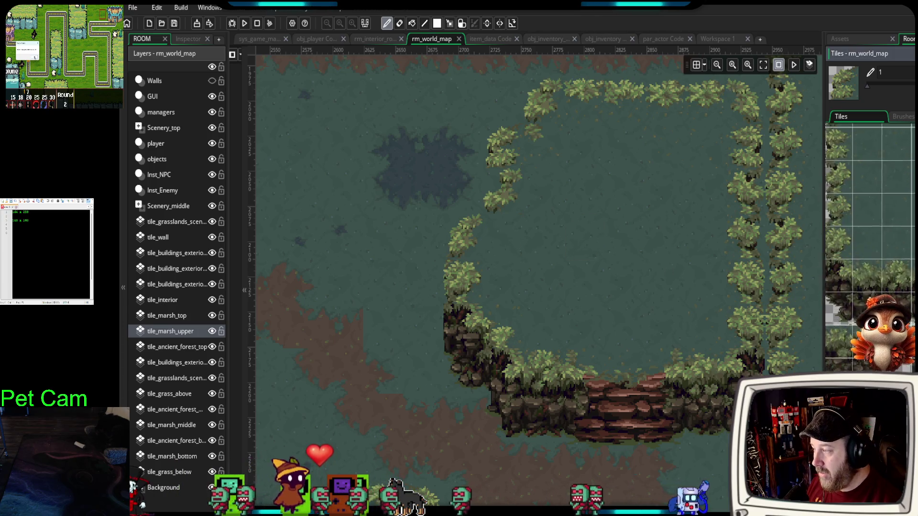
click(866, 242)
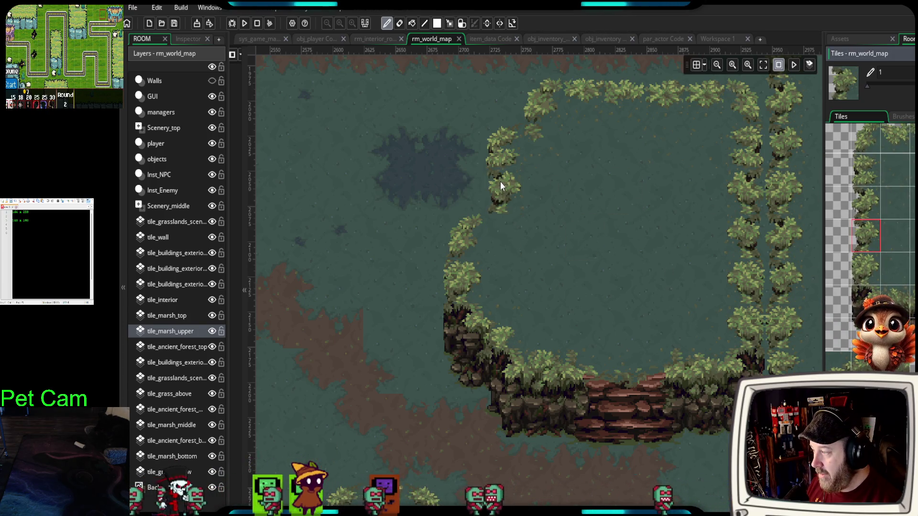
scroll(870, 239, down, 3)
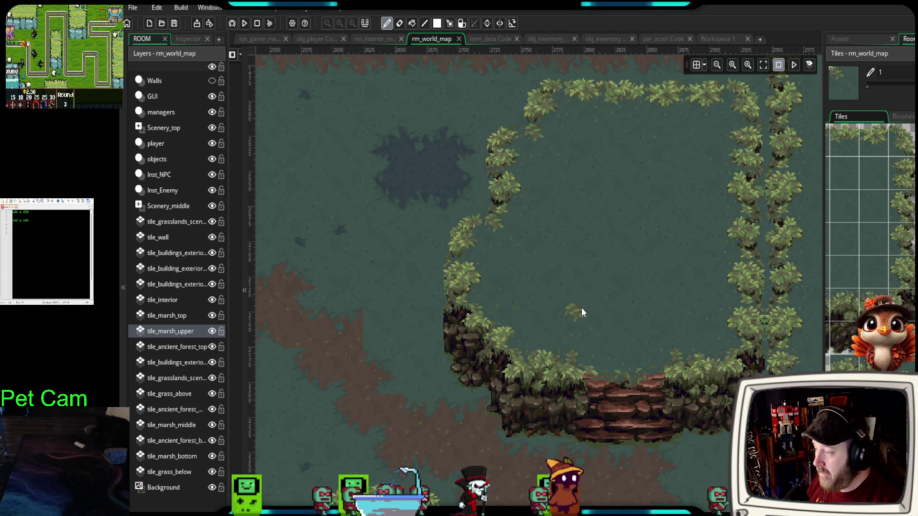
scroll(572, 302, down, 3)
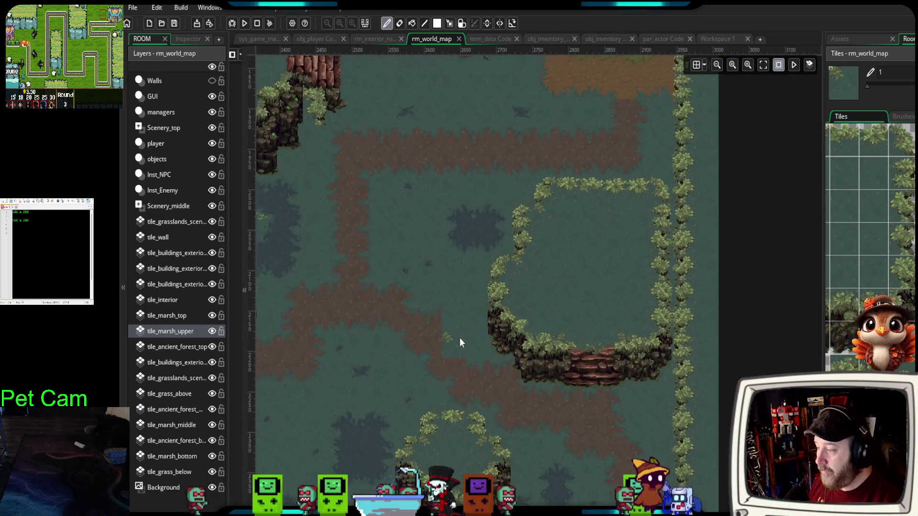
- Fill the gap in the diagonal brown path left of the pond
drag(436, 349, 476, 256)
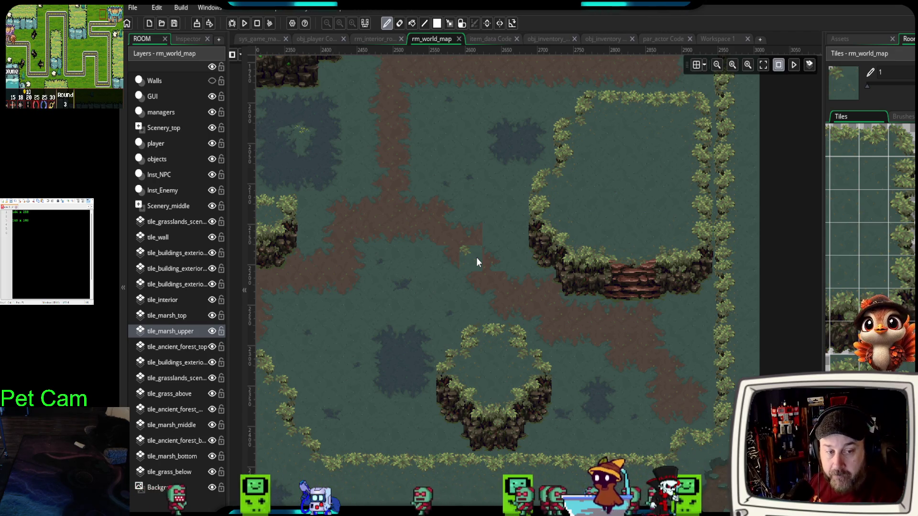
click(477, 262)
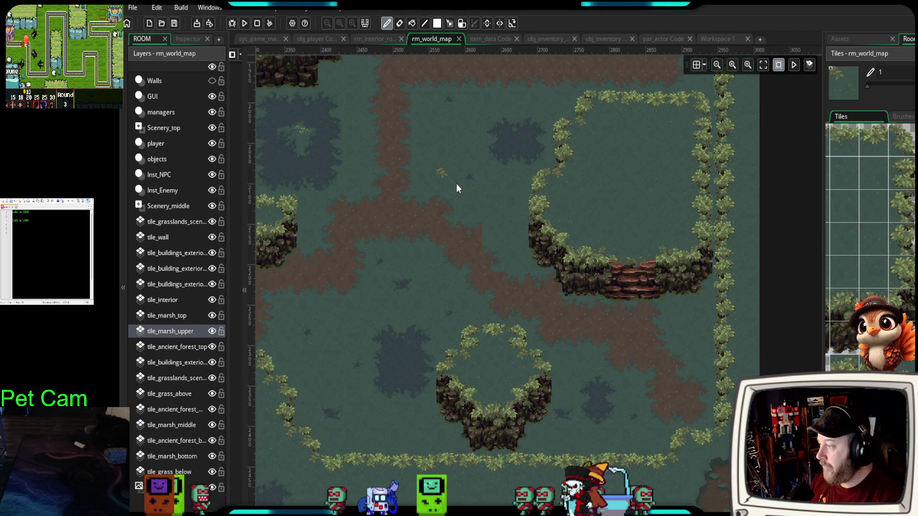
drag(860, 304, 877, 338)
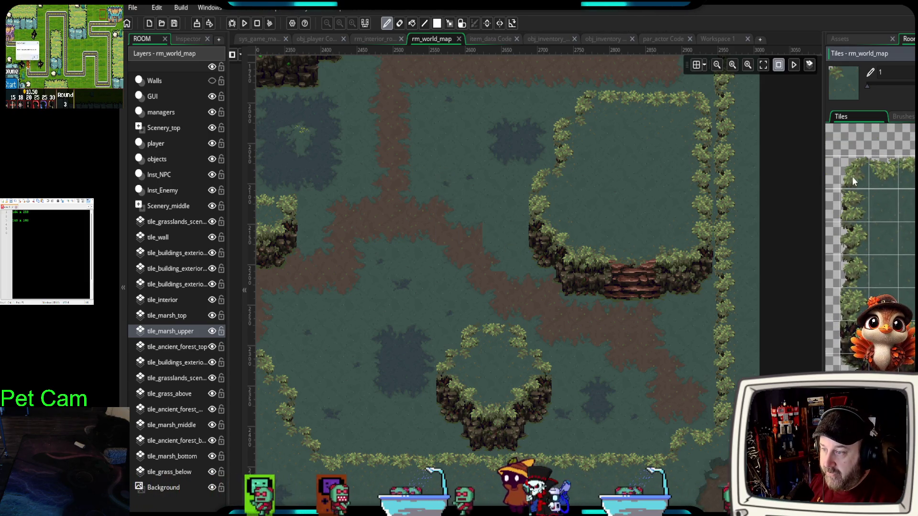
- Paint two-tile vertical foliage strips forming an arch for a new islet
drag(854, 181, 863, 198)
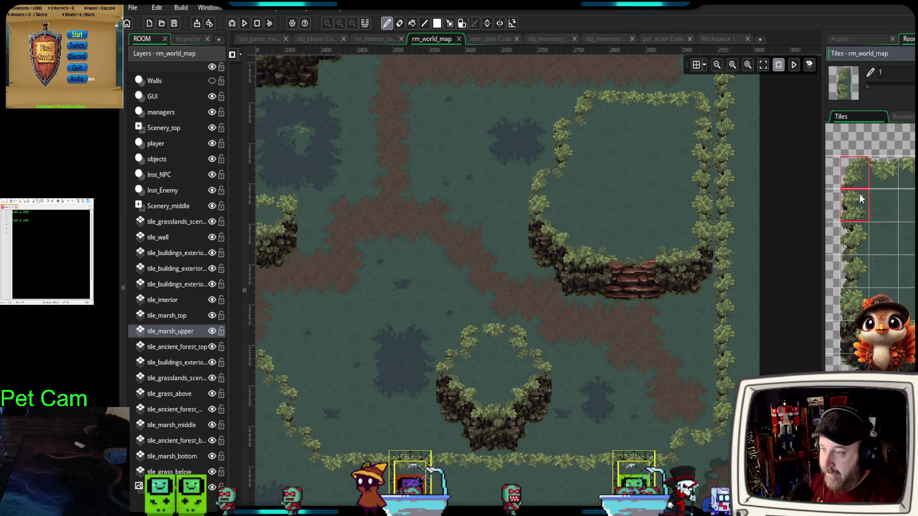
click(426, 127)
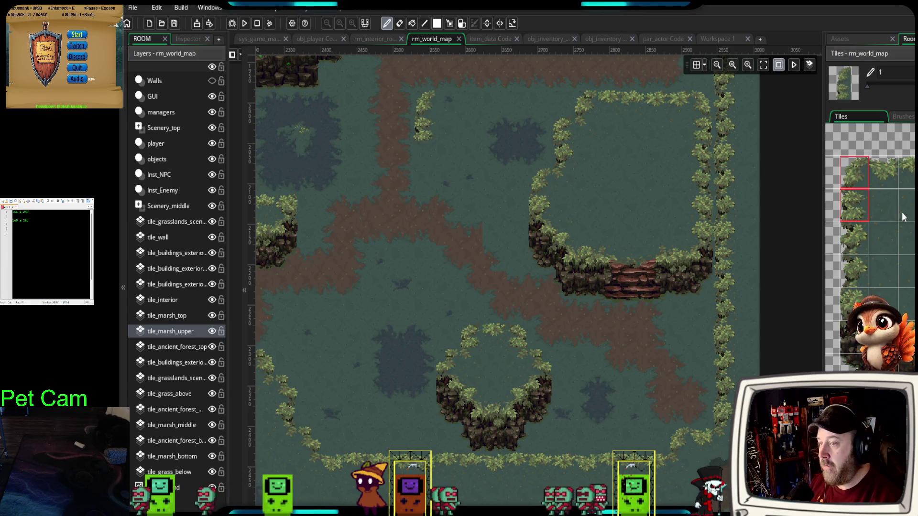
click(455, 108)
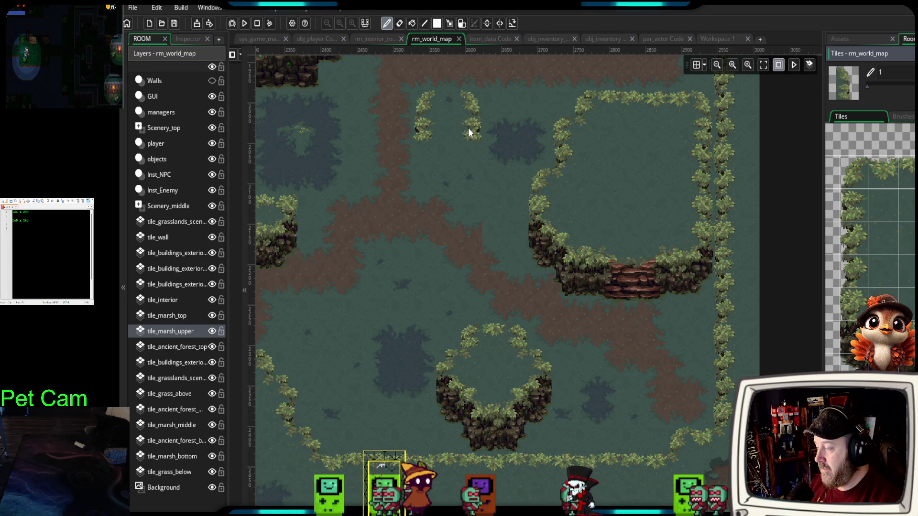
click(459, 127)
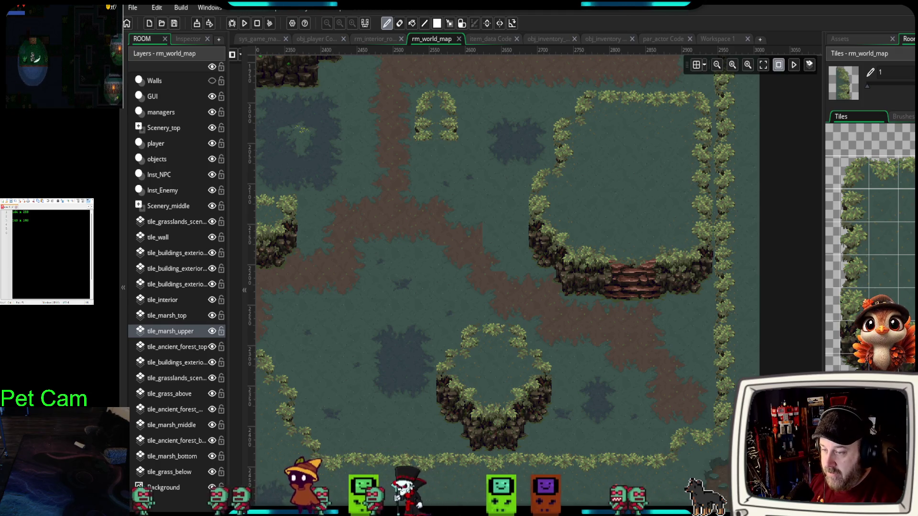
- Place dark cliff tiles under both arch columns and below the islet
click(856, 335)
click(443, 175)
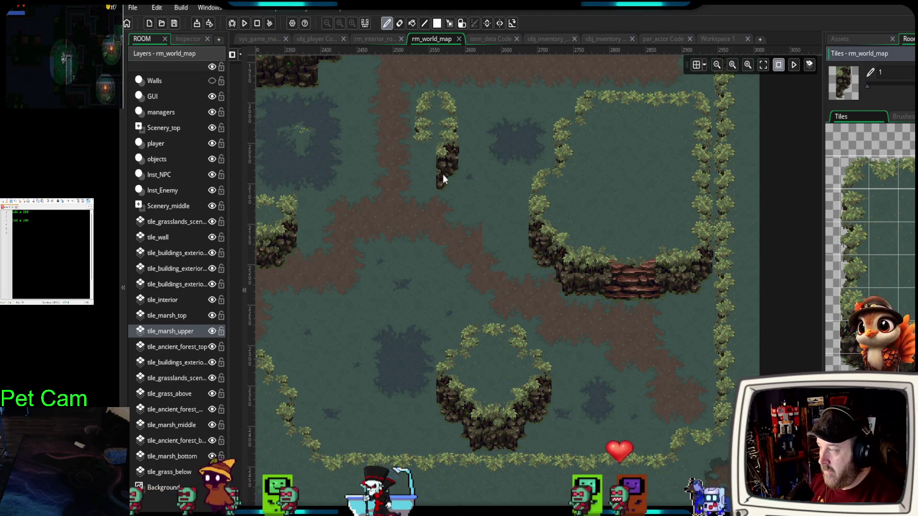
click(856, 345)
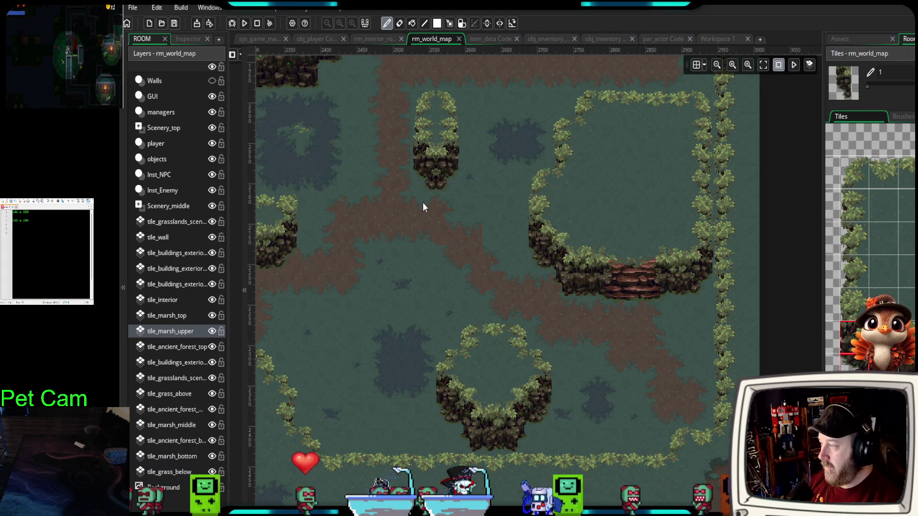
click(499, 251)
scroll(467, 244, up, 3)
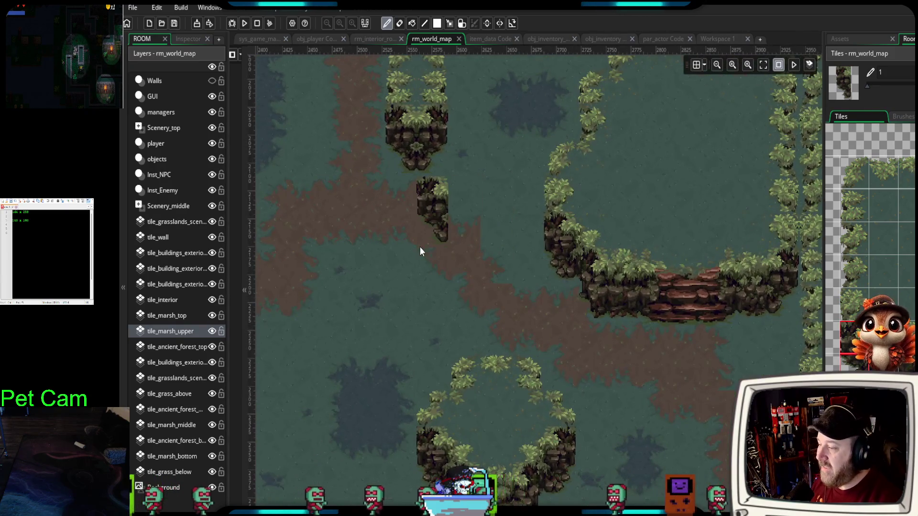
scroll(377, 272, up, 2)
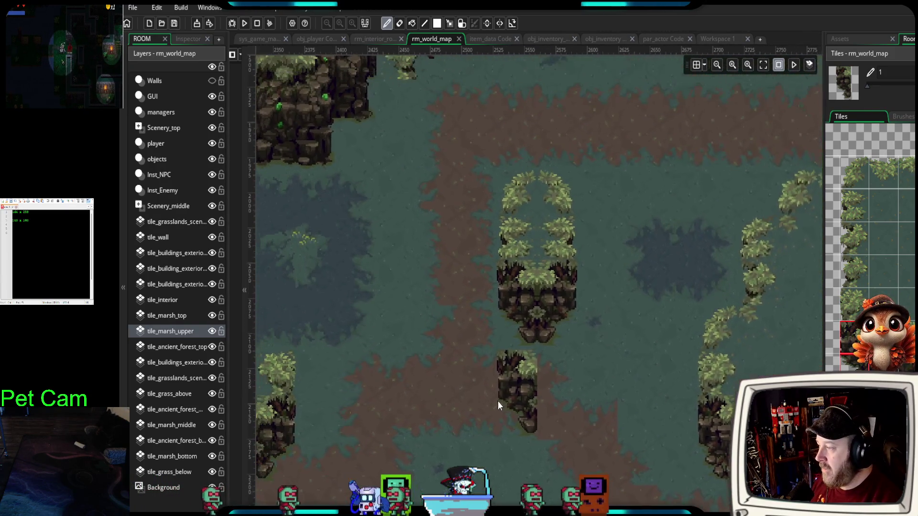
mouse_move(566, 243)
mouse_down()
mouse_move(547, 306)
mouse_move(509, 366)
mouse_up()
scroll(501, 354, down, 3)
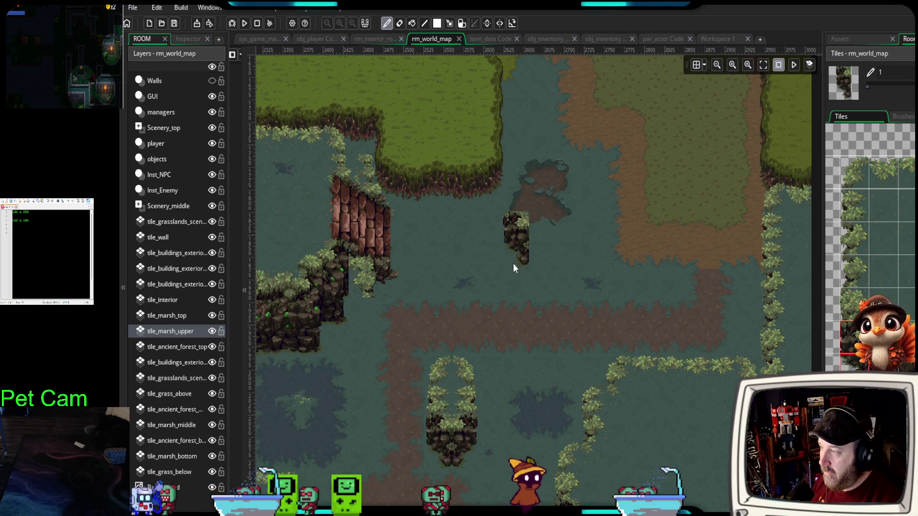
- Stamp a rock pillar into the marsh water
scroll(513, 263, up, 3)
scroll(512, 263, right, 1)
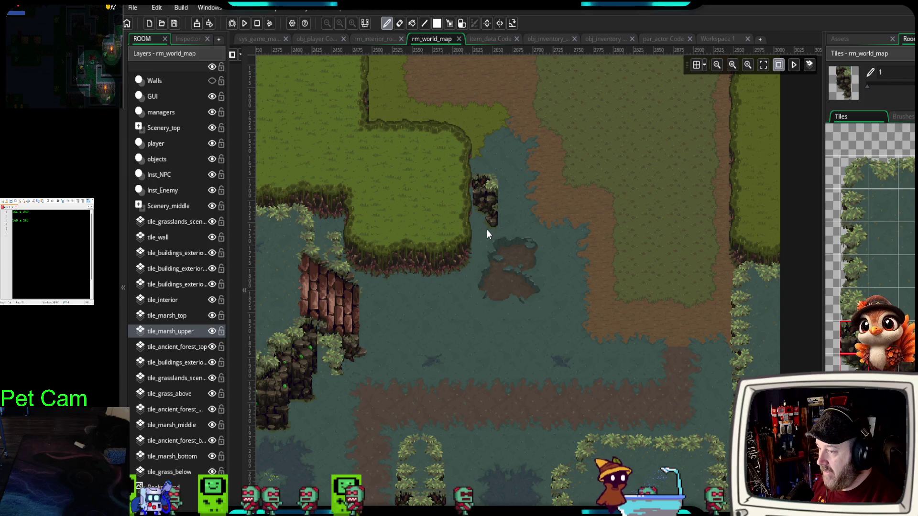
scroll(485, 209, up, 2)
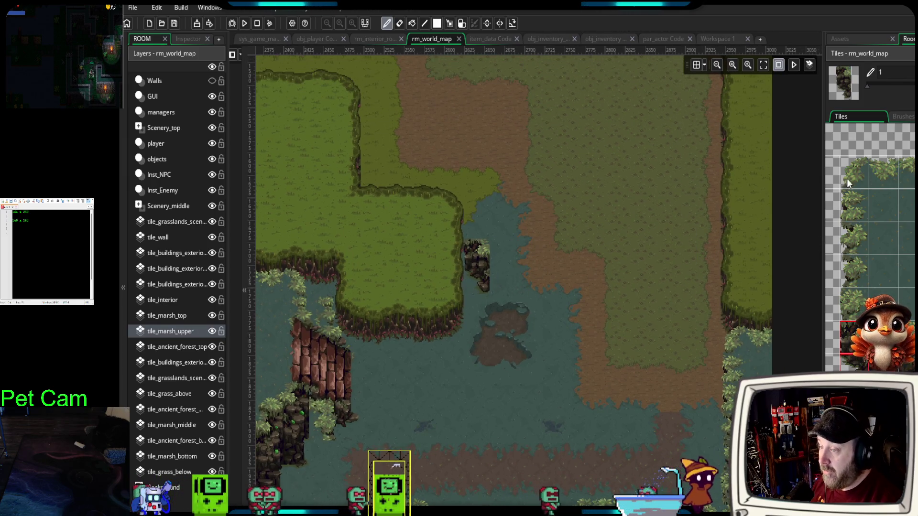
click(853, 176)
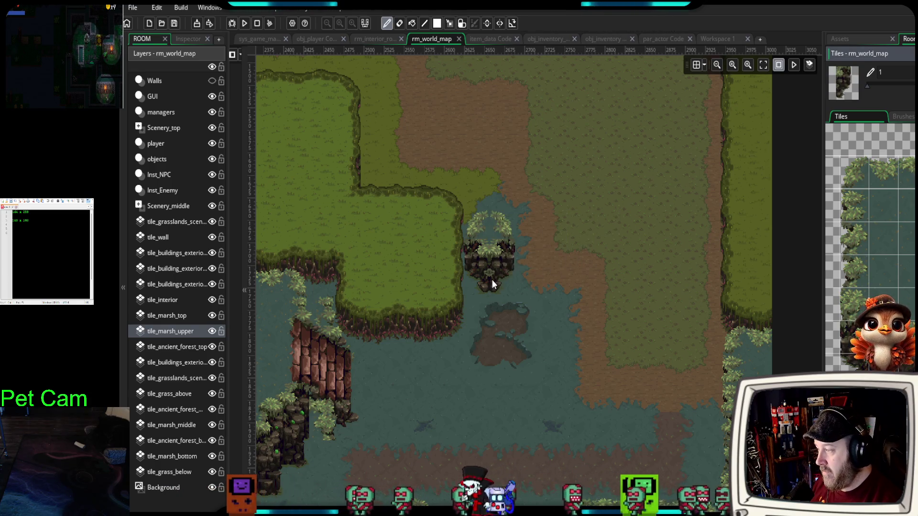
click(492, 280)
- Paint grass foliage over the rock islet's top and a tree tile beside it
scroll(652, 362, down, 2)
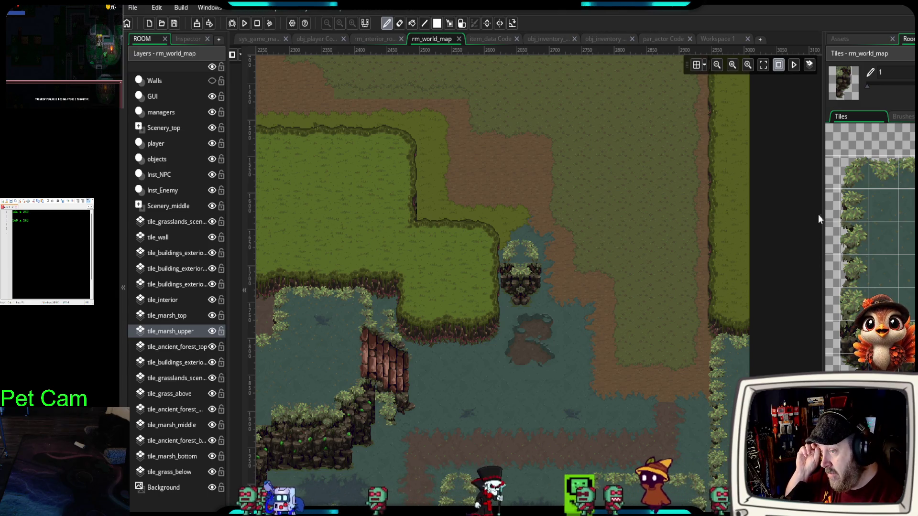
click(850, 170)
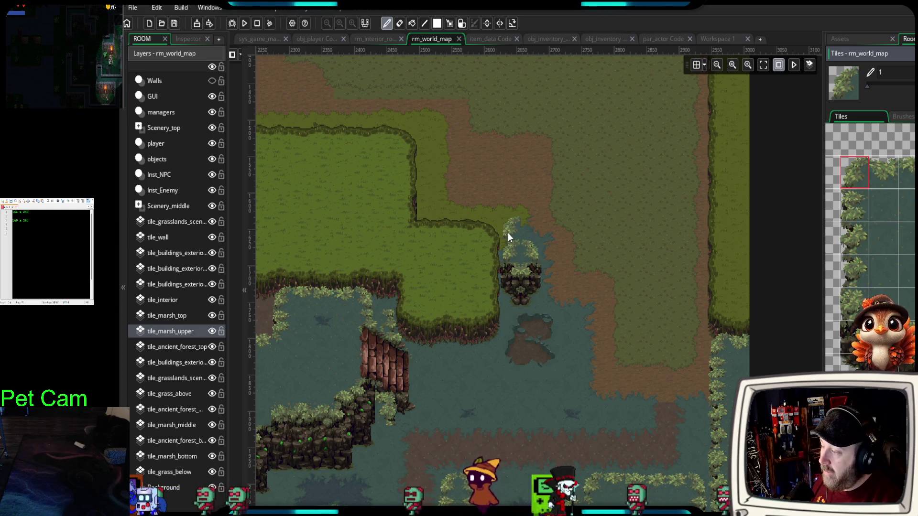
scroll(507, 233, up, 4)
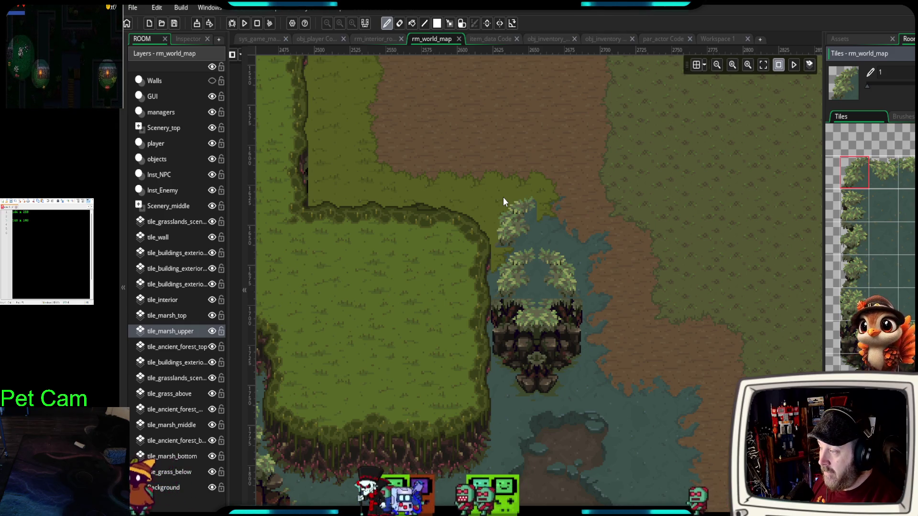
click(557, 318)
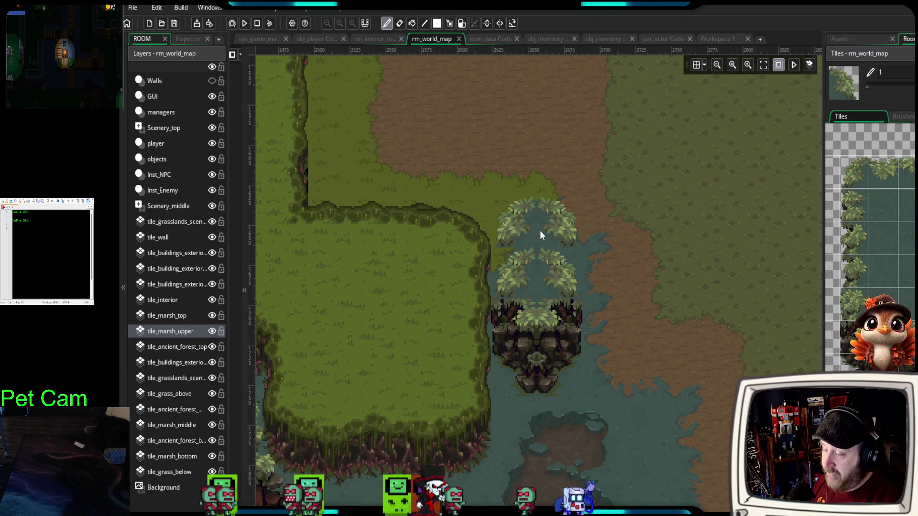
click(853, 243)
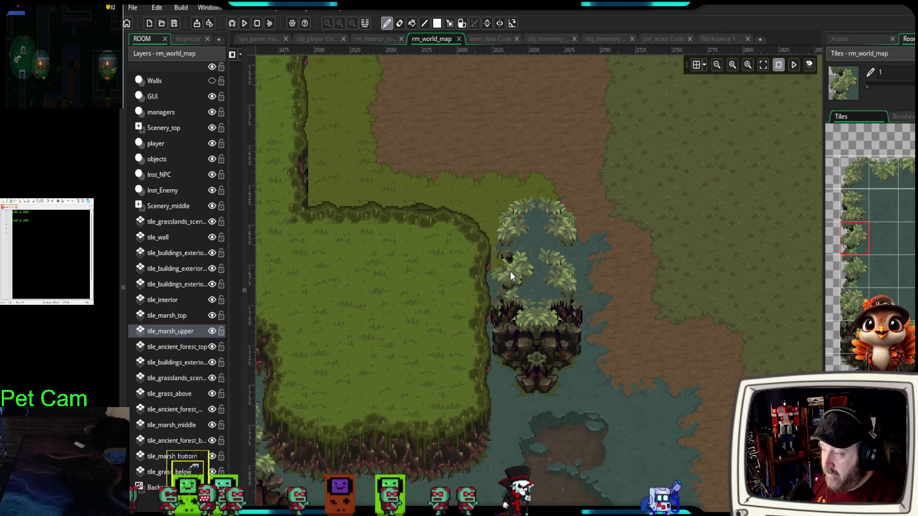
click(569, 264)
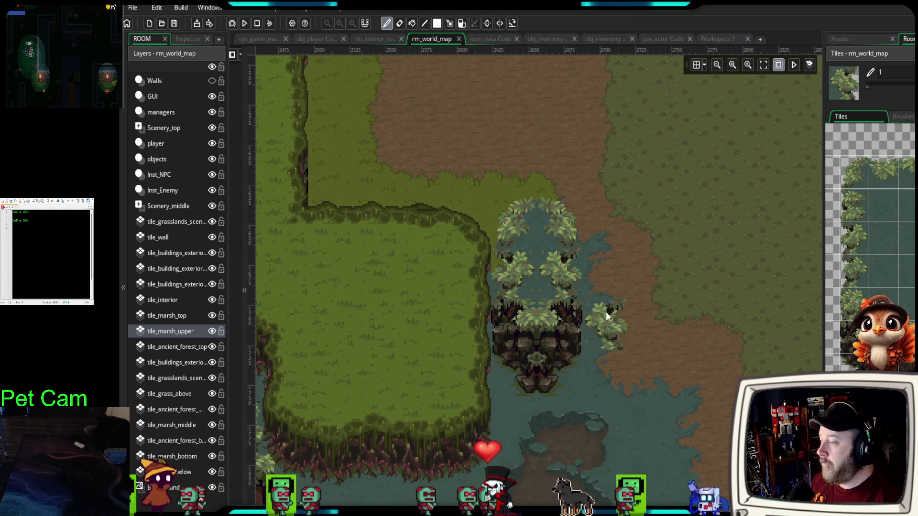
drag(663, 334, 545, 231)
scroll(554, 299, down, 3)
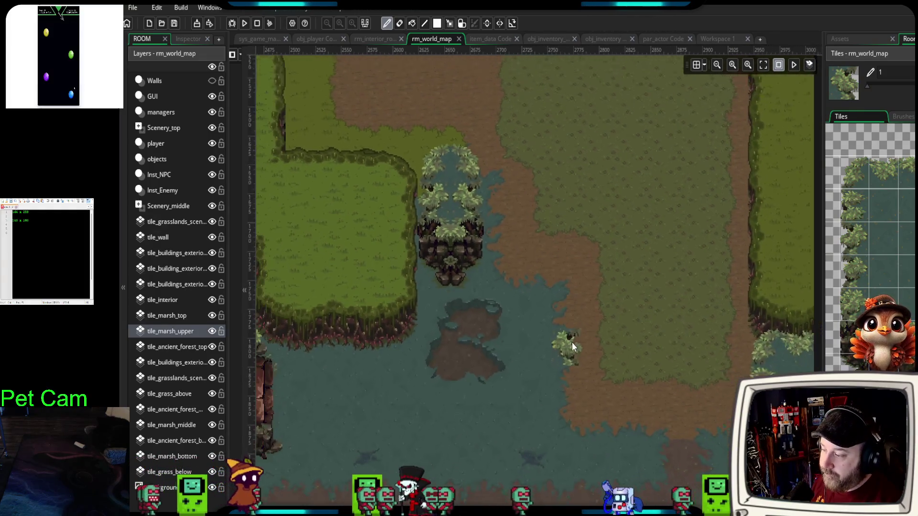
- Zoom into the cliff below the brick wall and copy a rock-column chunk as the brush
scroll(566, 345, up, 1)
scroll(899, 335, down, 2)
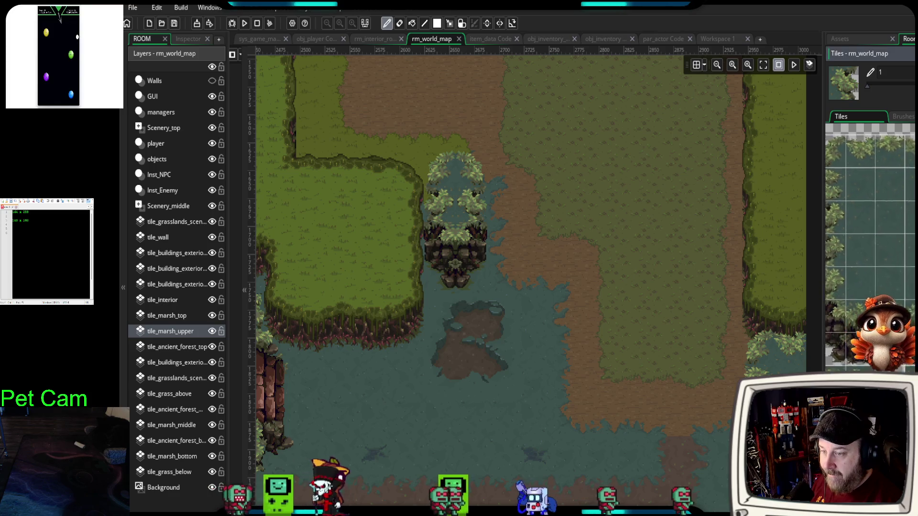
scroll(899, 344, down, 3)
mouse_move(639, 384)
mouse_down()
mouse_move(707, 261)
mouse_move(685, 269)
mouse_up()
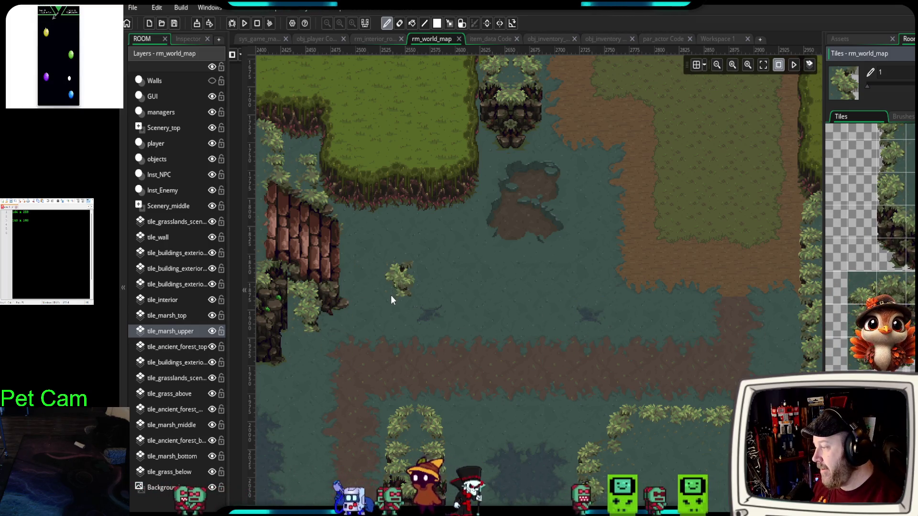
scroll(392, 300, up, 5)
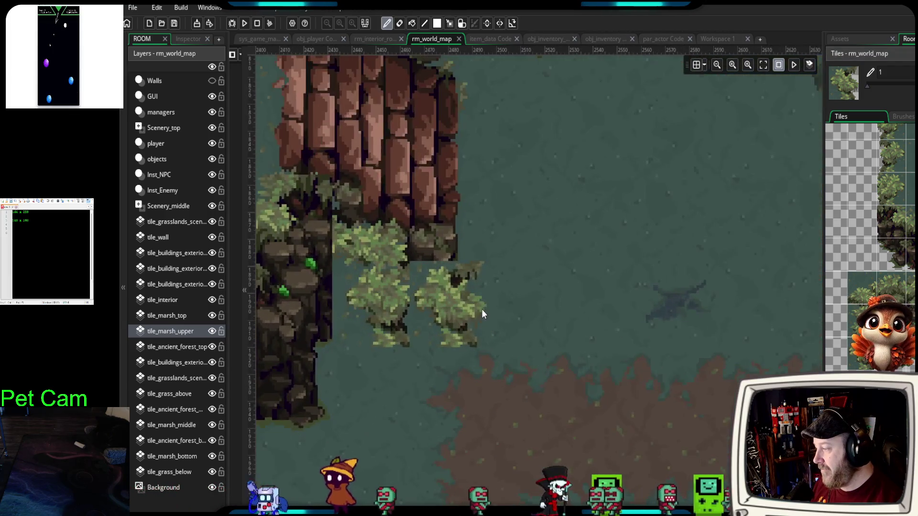
scroll(604, 328, up, 1)
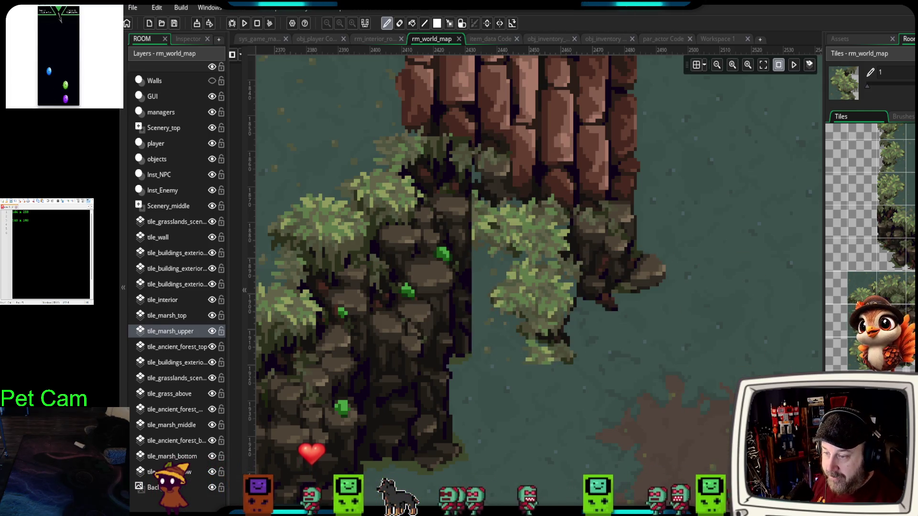
scroll(870, 239, down, 2)
scroll(870, 240, down, 4)
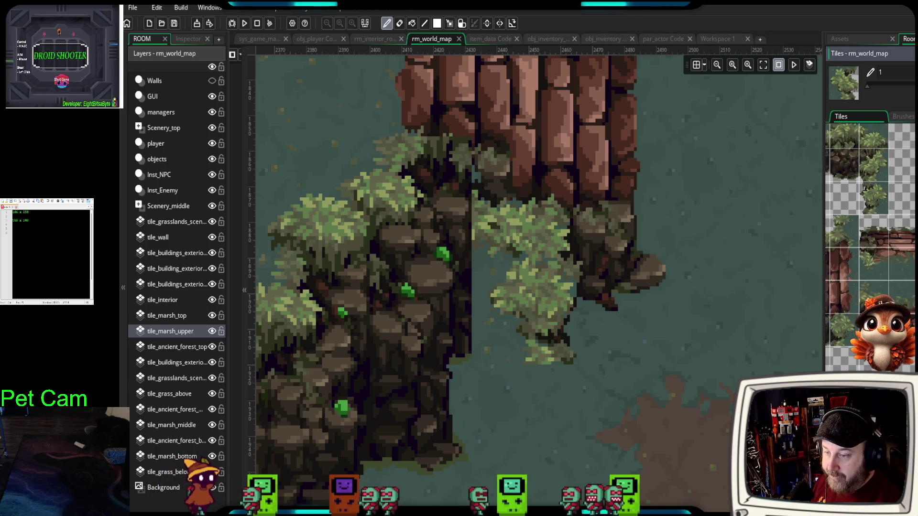
scroll(870, 239, down, 5)
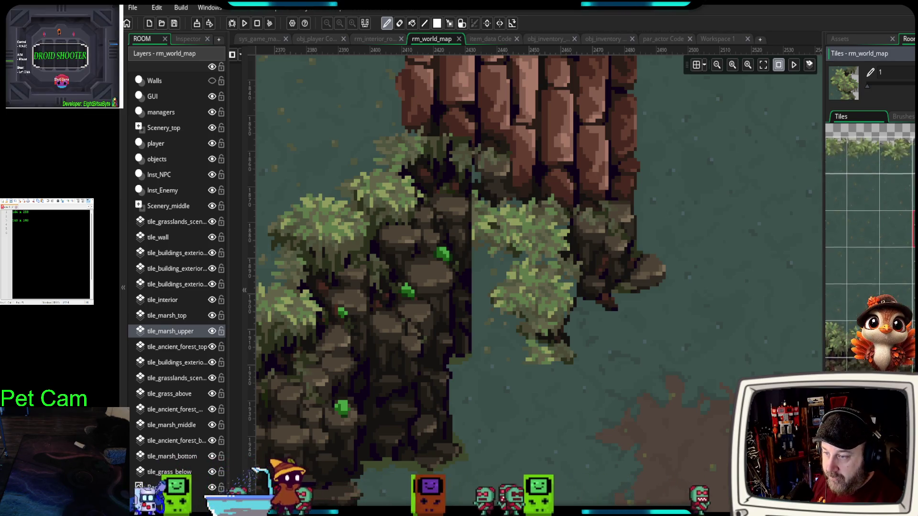
scroll(870, 239, down, 4)
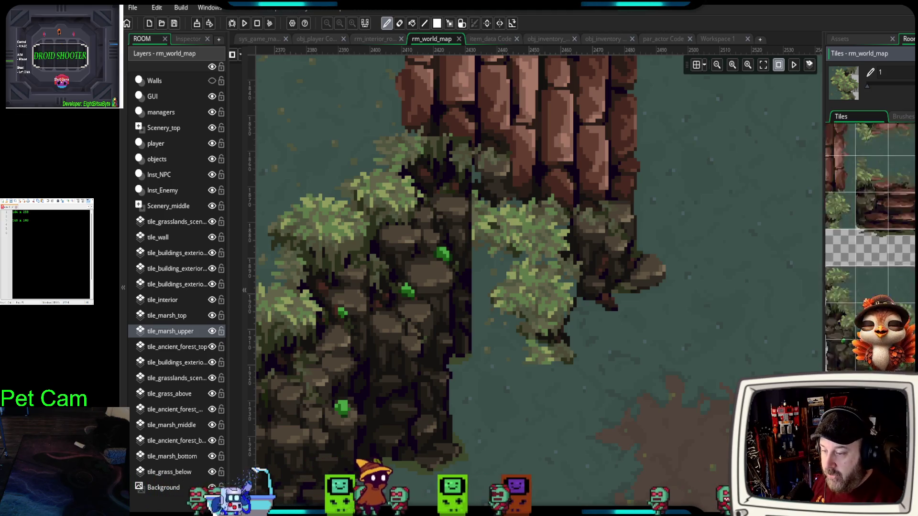
scroll(870, 239, down, 2)
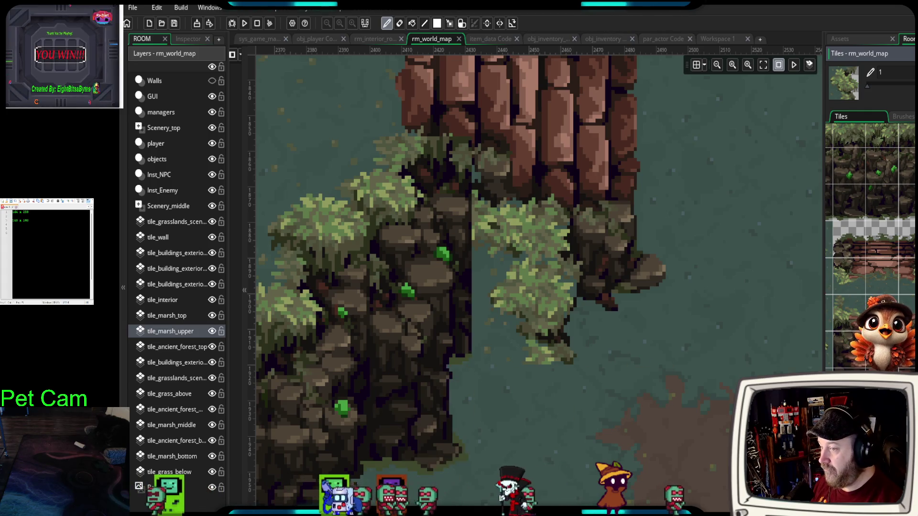
scroll(871, 215, up, 3)
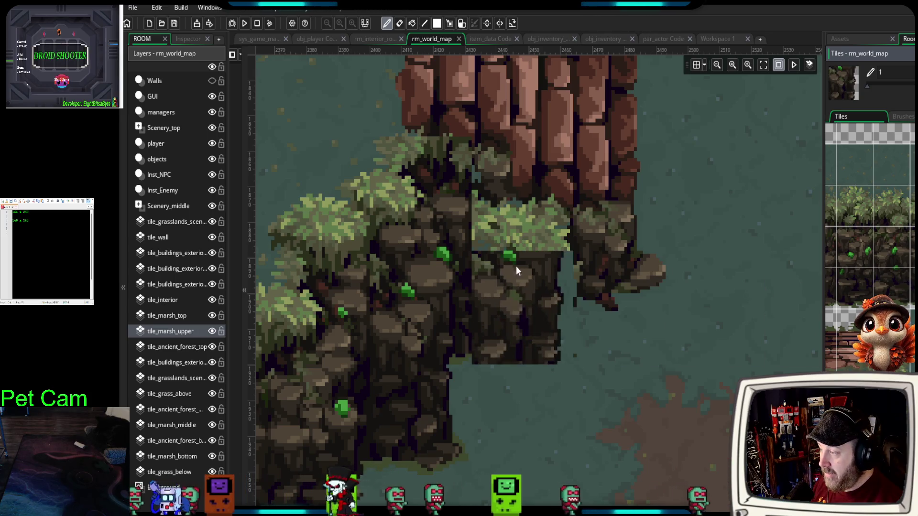
ctrl+drag(371, 139, 466, 233)
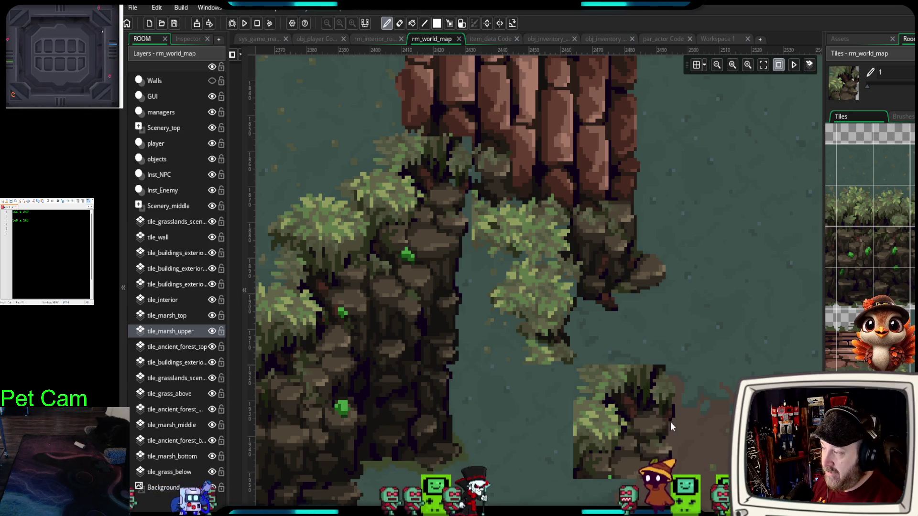
scroll(691, 400, down, 2)
scroll(691, 400, down, 1)
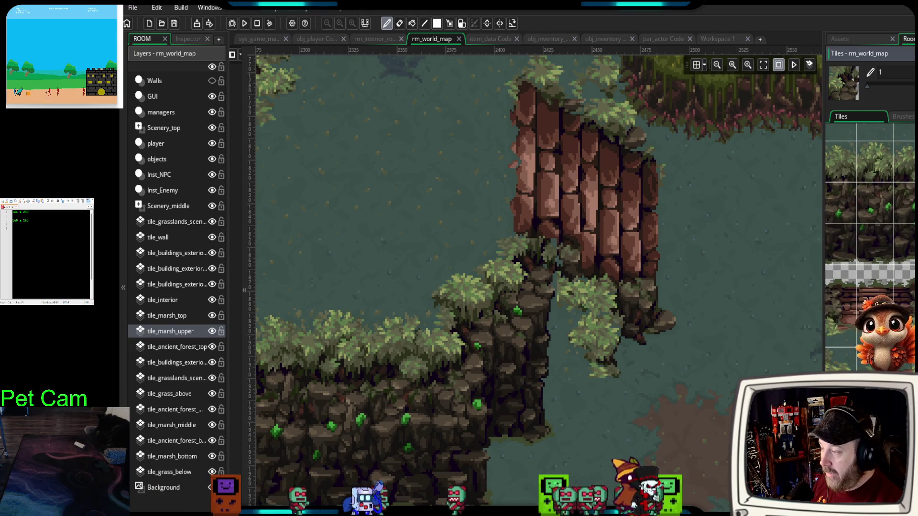
- Zoom and pan rm_world_map so the open marsh water below the cliffs is in view
scroll(730, 383, down, 2)
drag(731, 379, 690, 339)
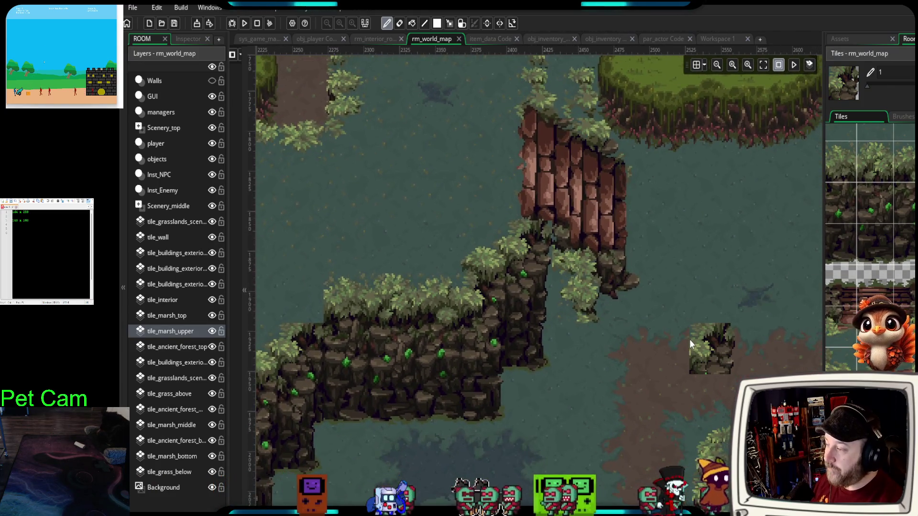
mouse_move(702, 269)
mouse_down()
mouse_move(691, 367)
mouse_move(549, 326)
mouse_move(355, 348)
mouse_up()
mouse_move(624, 369)
mouse_down()
mouse_move(539, 420)
mouse_move(590, 259)
mouse_move(674, 228)
mouse_up()
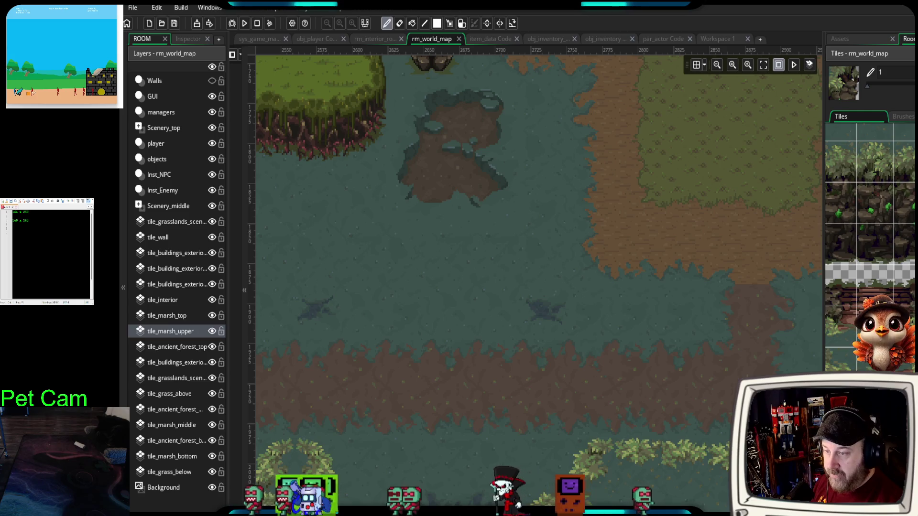
- Scroll down the Tiles palette and pick a 2x2 tile block as the brush
scroll(870, 239, down, 10)
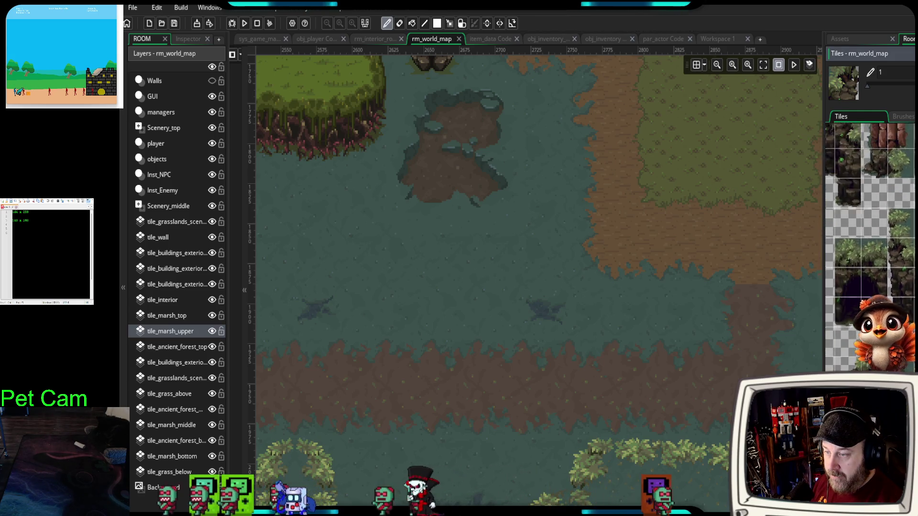
scroll(870, 239, down, 10)
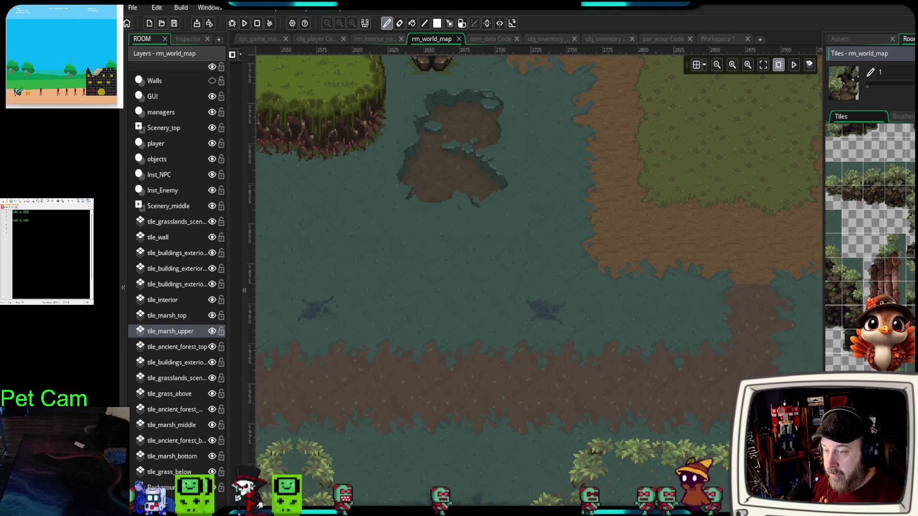
scroll(870, 239, down, 5)
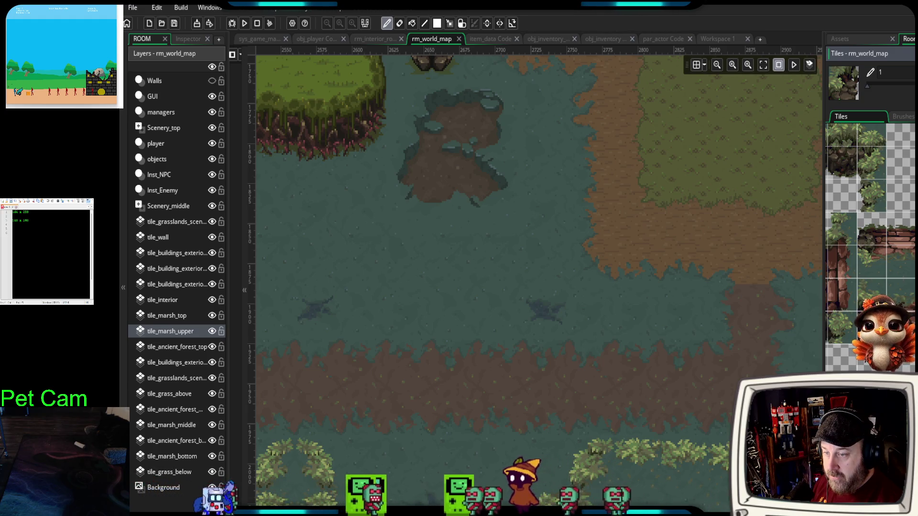
scroll(871, 239, down, 5)
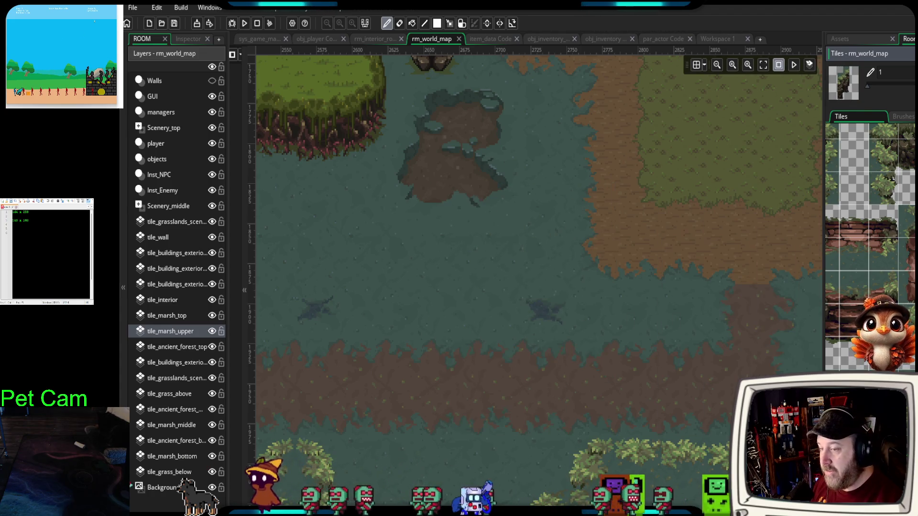
scroll(892, 179, down, 3)
scroll(871, 246, down, 8)
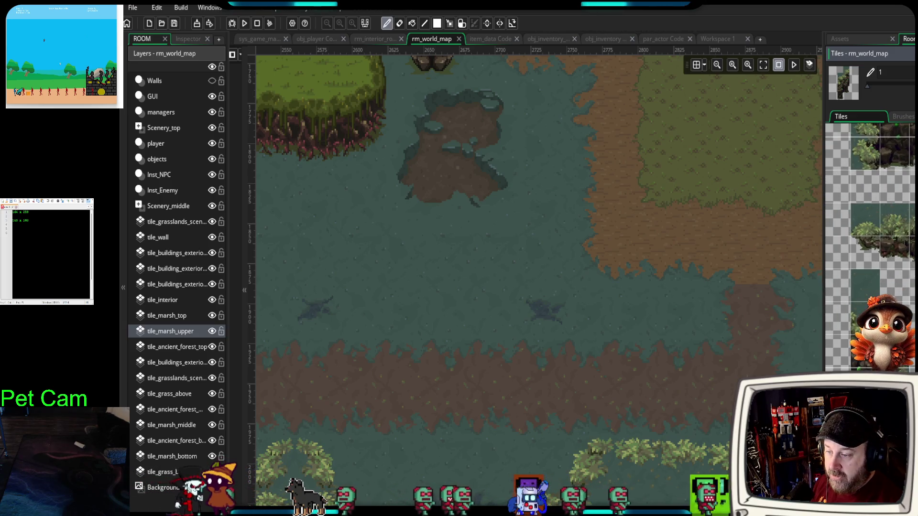
scroll(870, 246, down, 6)
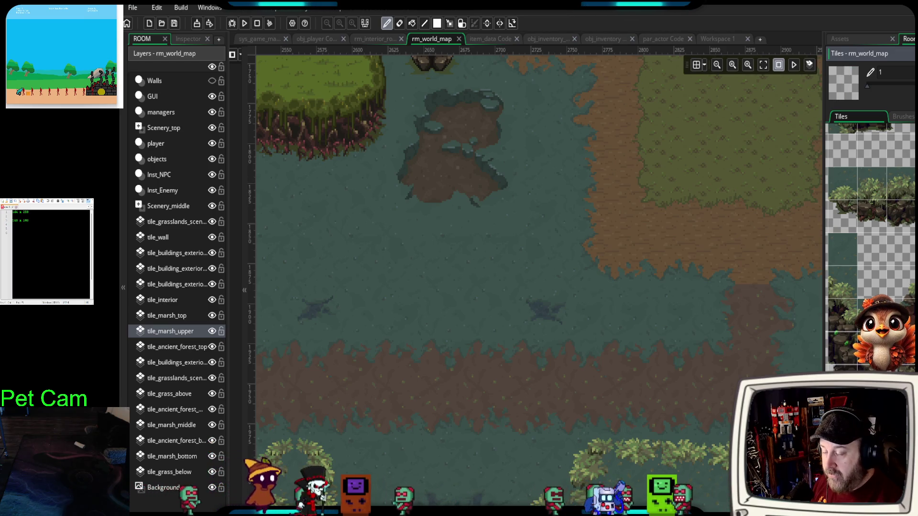
scroll(871, 246, down, 8)
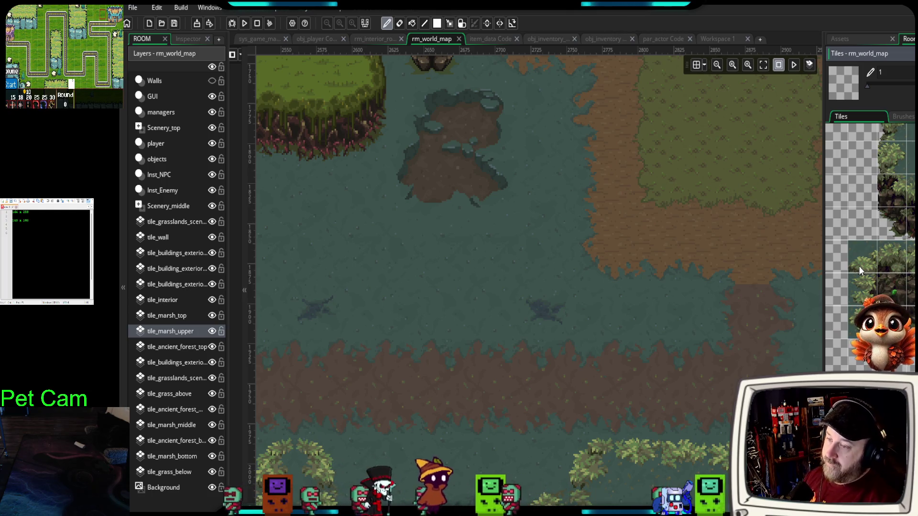
scroll(859, 266, down, 4)
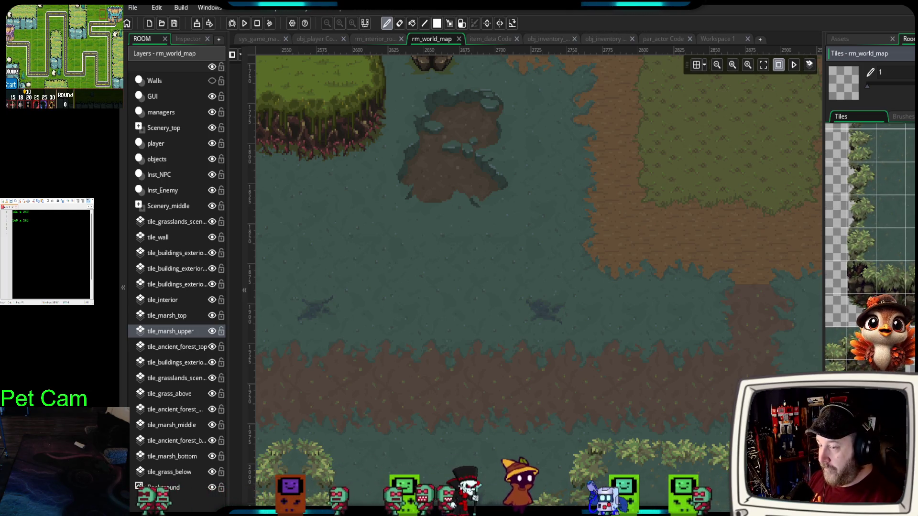
drag(860, 274, 906, 314)
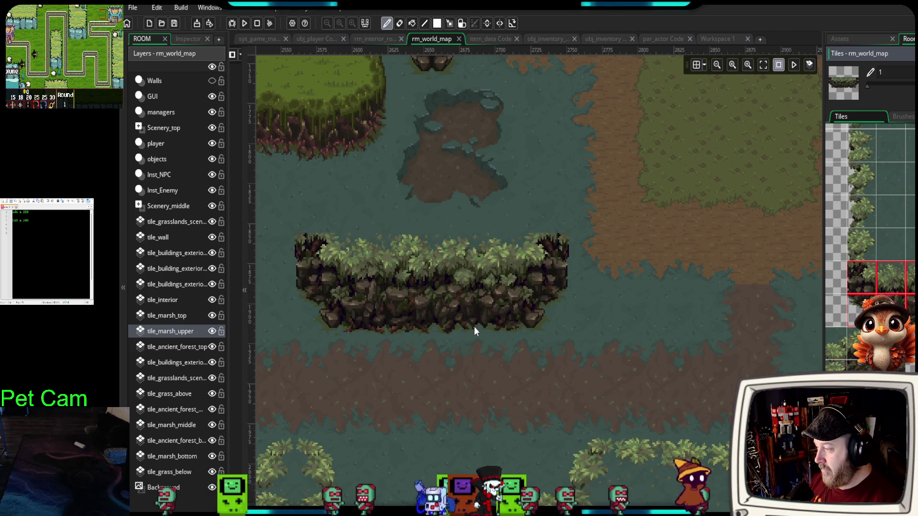
- Paint extra cliff tiles eastward, then undo them so the island keeps its original shape
mouse_move(471, 326)
mouse_down()
mouse_move(620, 299)
mouse_move(560, 325)
mouse_up()
key(ctrl+z)
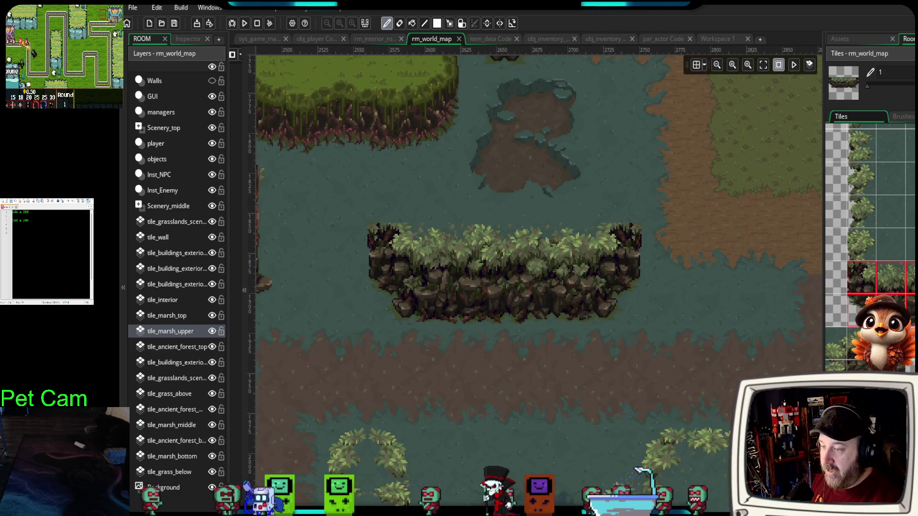
scroll(844, 225, up, 2)
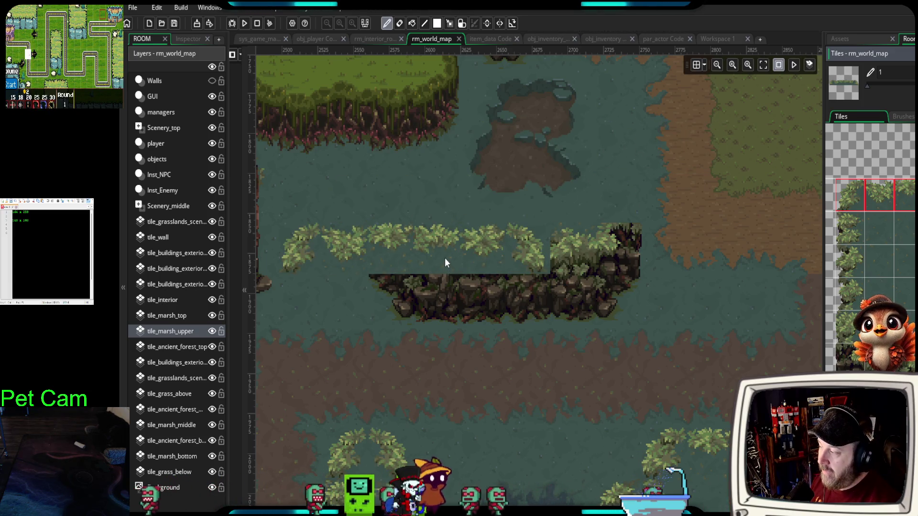
- On the tile_marsh_top layer, paint foliage border tiles along the cliff island's top
click(177, 315)
click(497, 220)
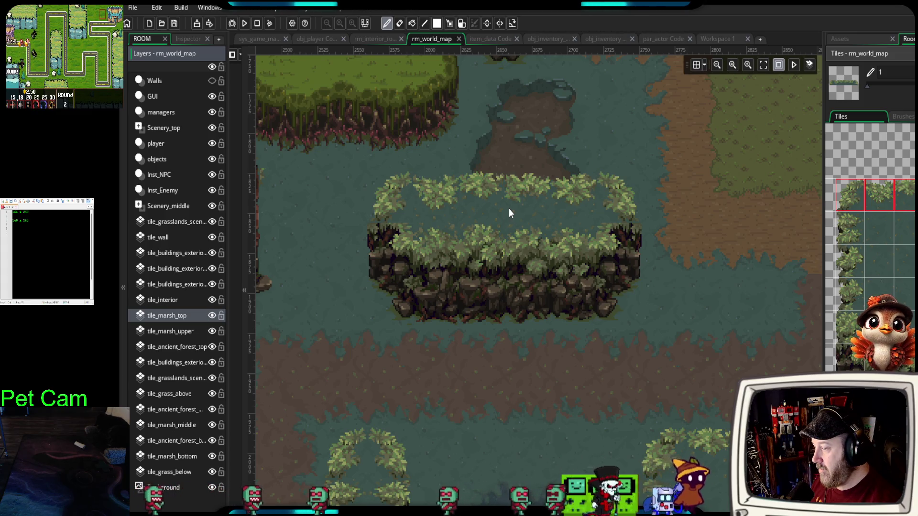
click(508, 213)
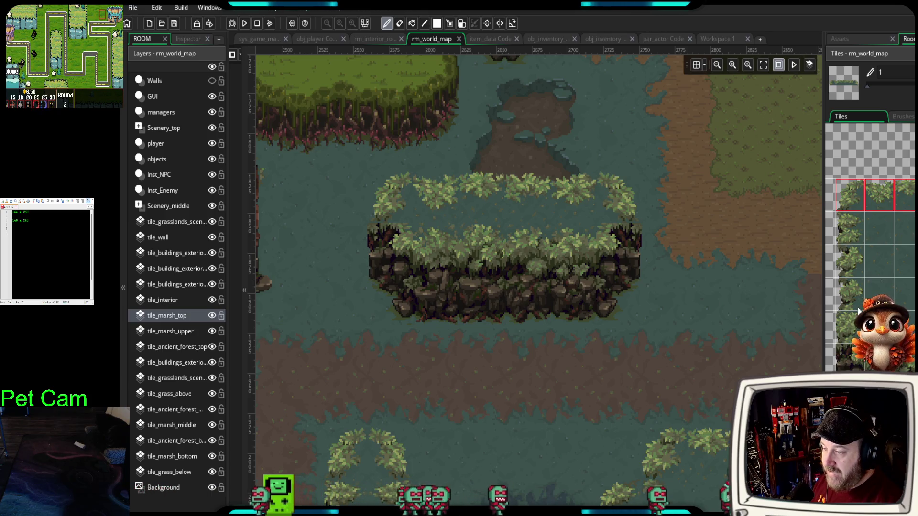
- Try a single foliage tile on the marsh and undo the stray placement
scroll(871, 268, down, 1)
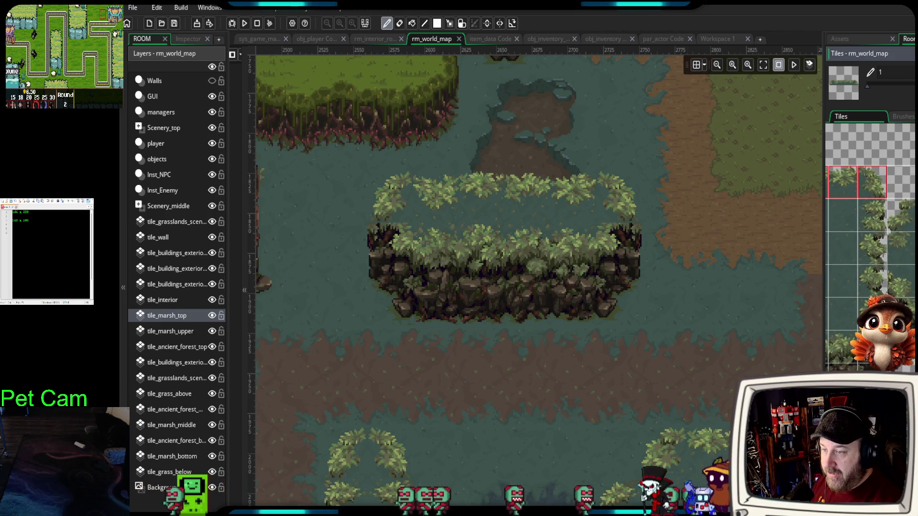
scroll(870, 248, down, 2)
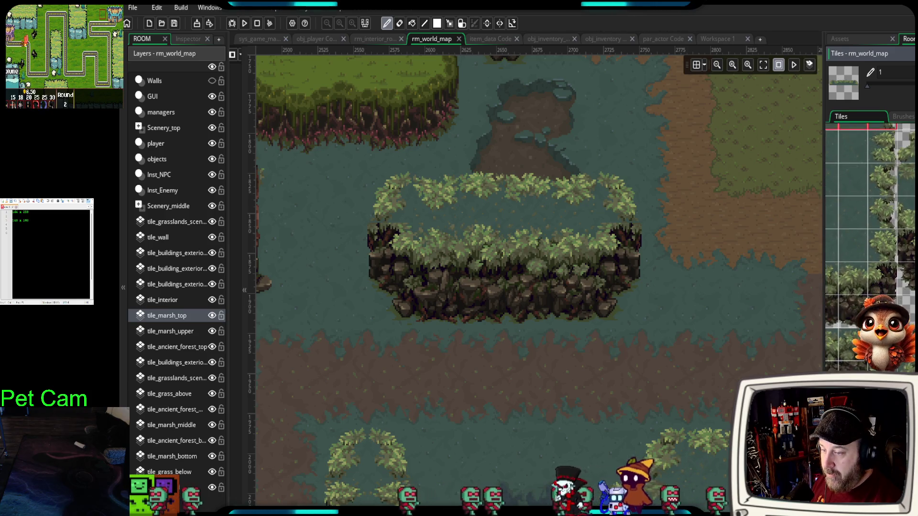
click(882, 143)
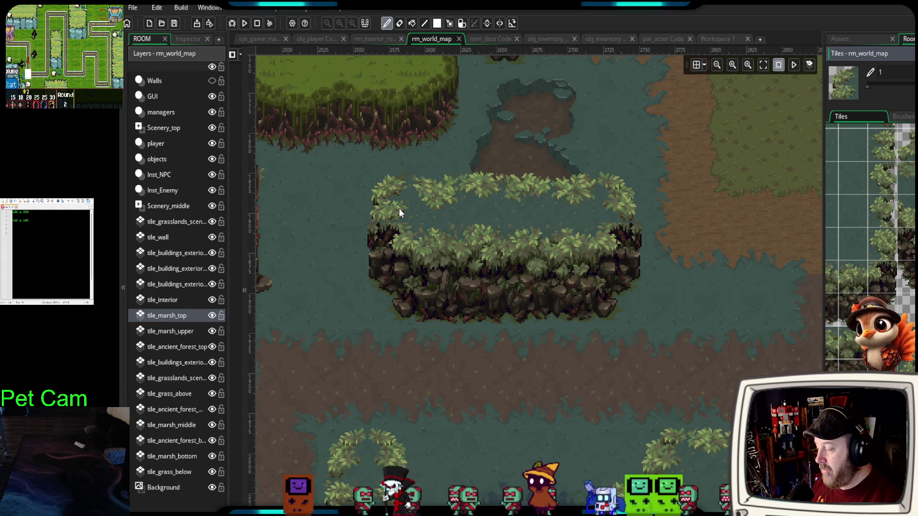
click(480, 206)
key(ctrl+z)
scroll(871, 239, up, 2)
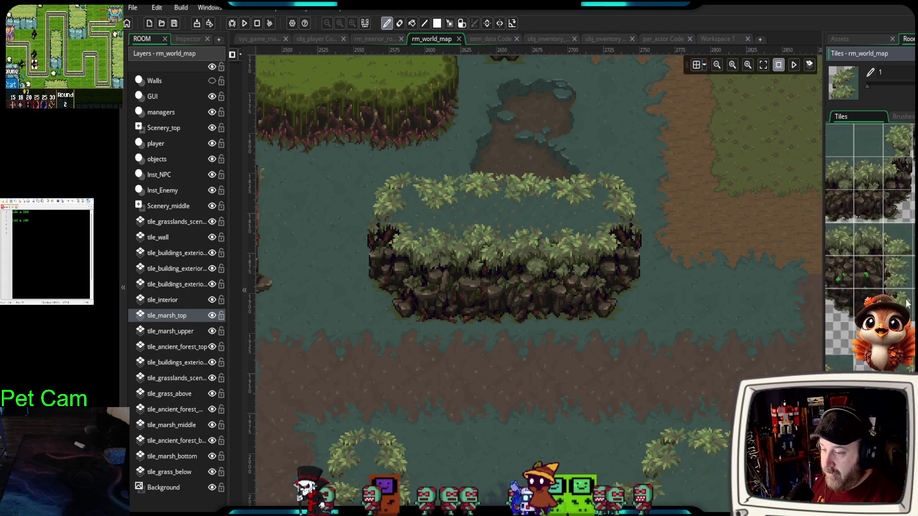
scroll(870, 239, up, 3)
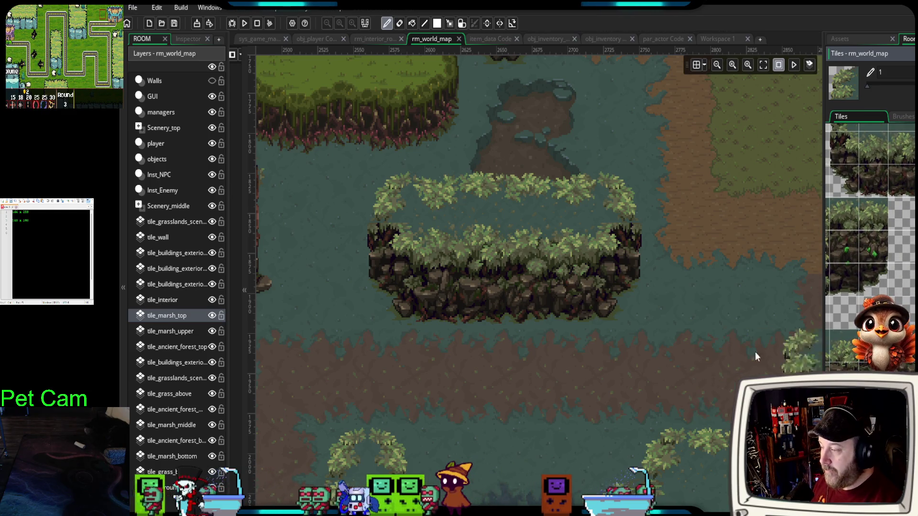
- Zoom and pan the view down to the room's lower marsh area
scroll(653, 341, down, 3)
scroll(650, 350, down, 5)
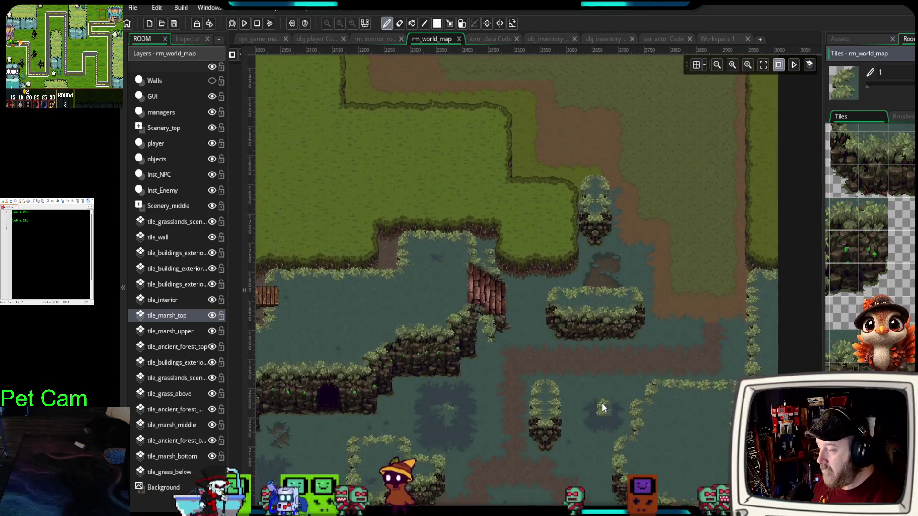
scroll(684, 297, down, 3)
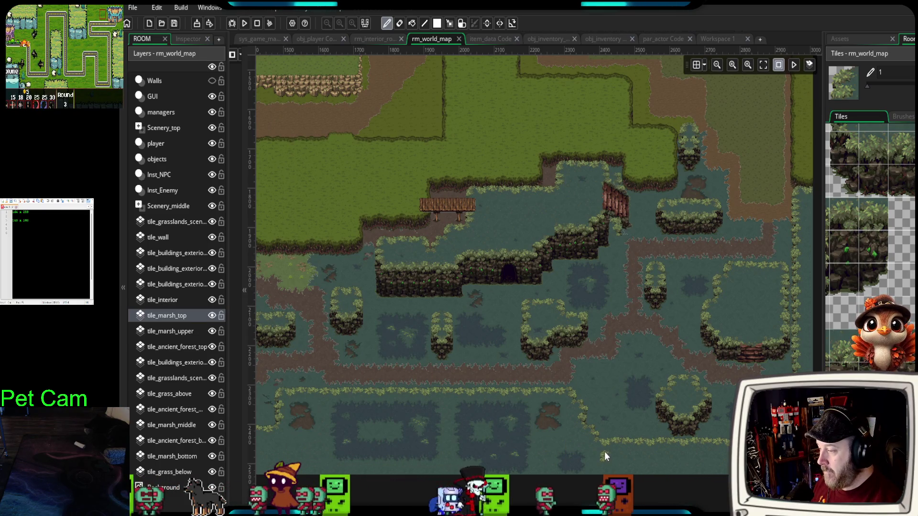
mouse_move(608, 437)
mouse_down()
mouse_move(678, 327)
mouse_move(716, 324)
mouse_up()
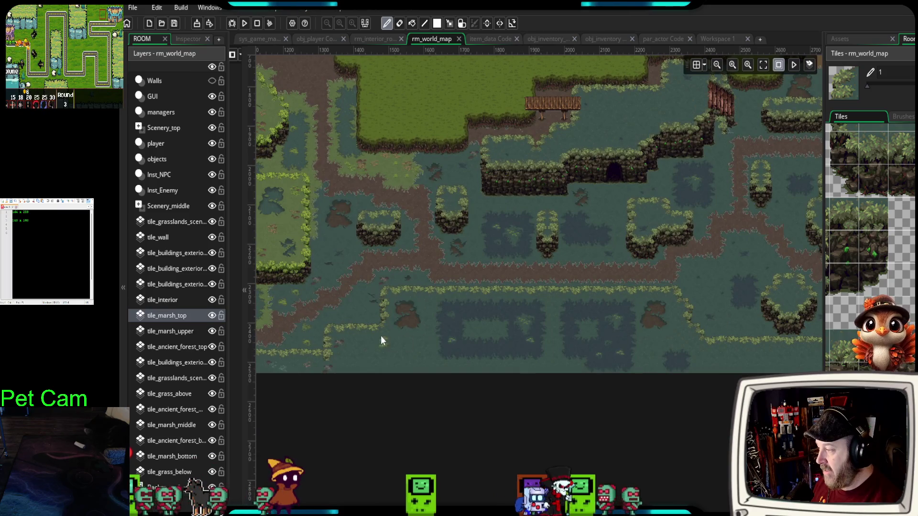
drag(380, 336, 461, 317)
scroll(461, 317, up, 5)
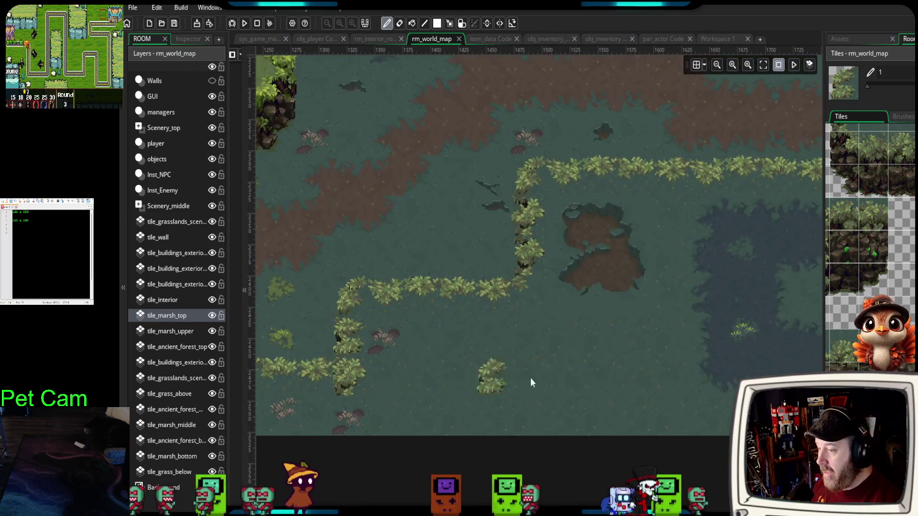
- Paint a row of three-tile grass border across the lower marsh
scroll(843, 171, up, 5)
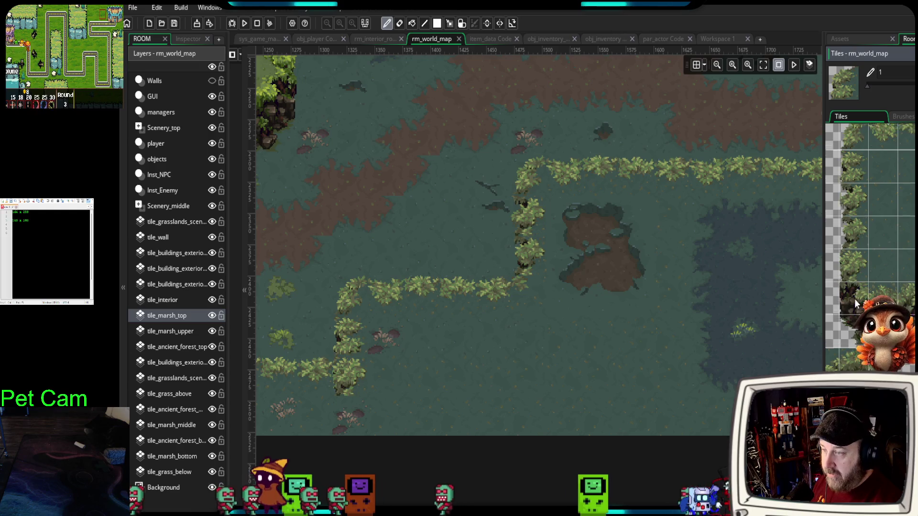
drag(843, 171, 911, 160)
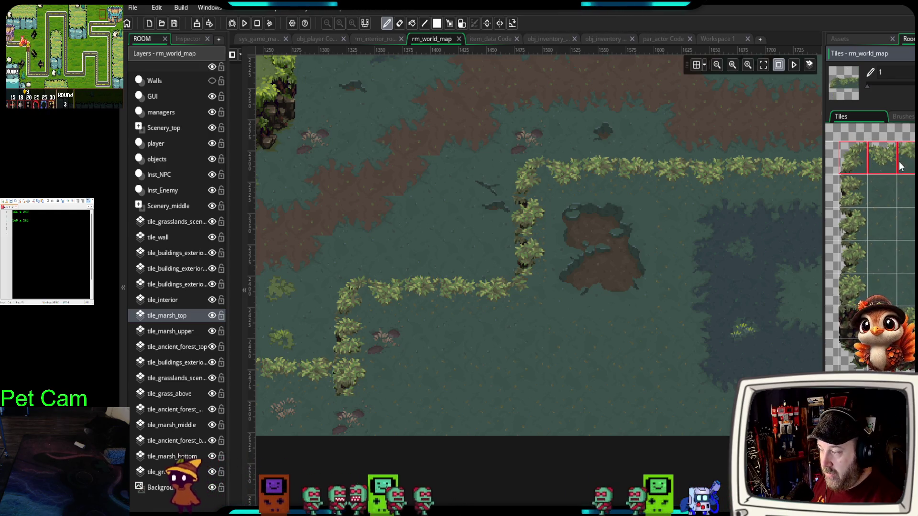
mouse_move(449, 328)
mouse_down()
mouse_move(536, 328)
mouse_move(492, 326)
mouse_up()
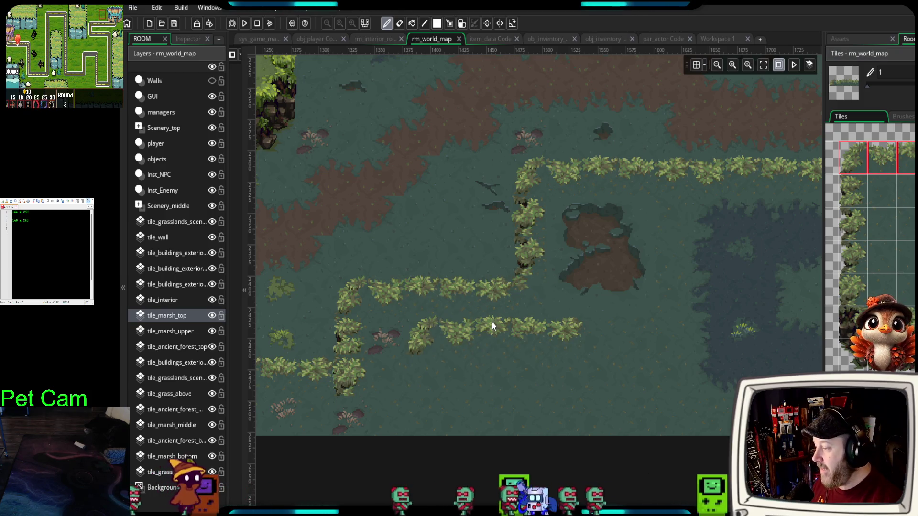
- Stamp dark cliff tiles below the grass row, plus a grass-topped cliff piece beside them
drag(848, 306, 882, 357)
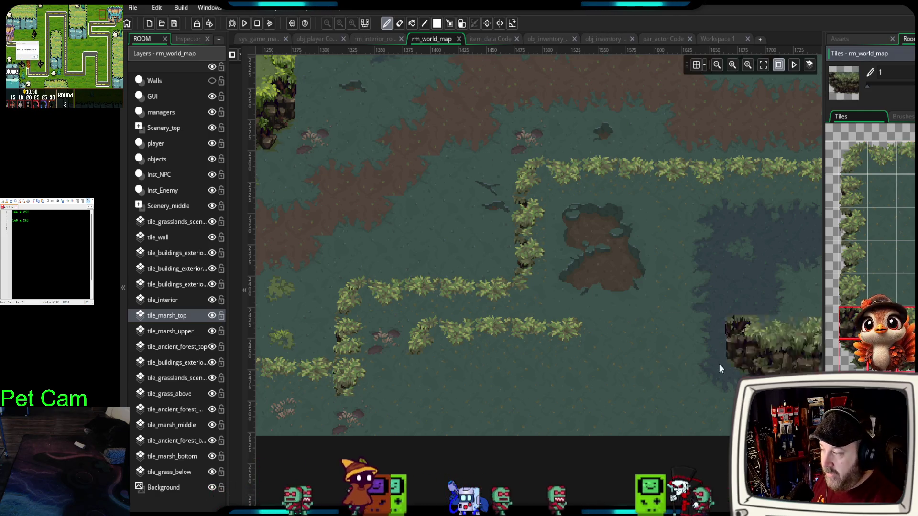
click(464, 410)
click(529, 410)
key(ctrl+z)
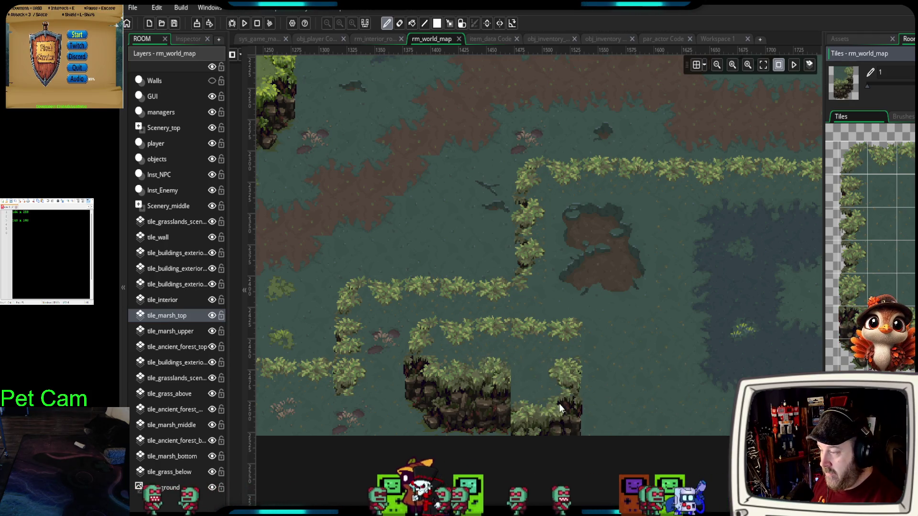
click(557, 388)
- Paint foliage tiles along the new island's right and top edges
click(872, 280)
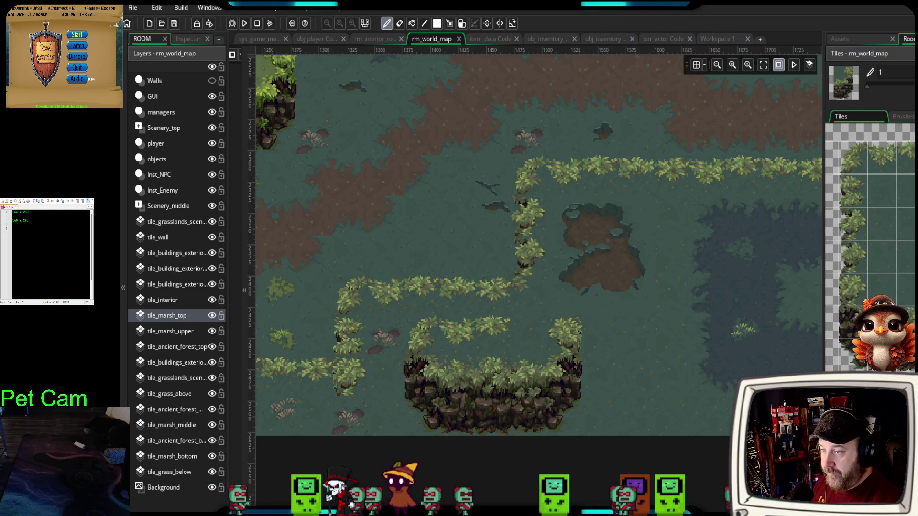
click(582, 325)
click(626, 287)
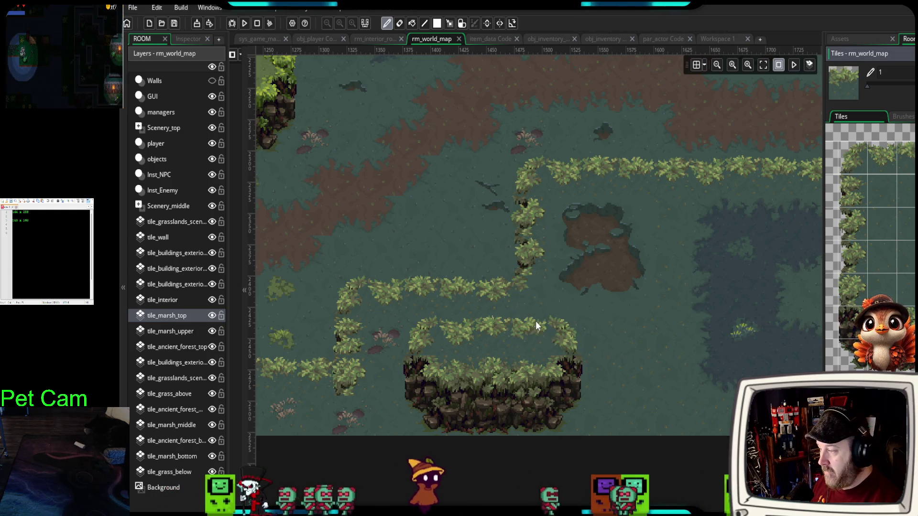
scroll(710, 308, down, 3)
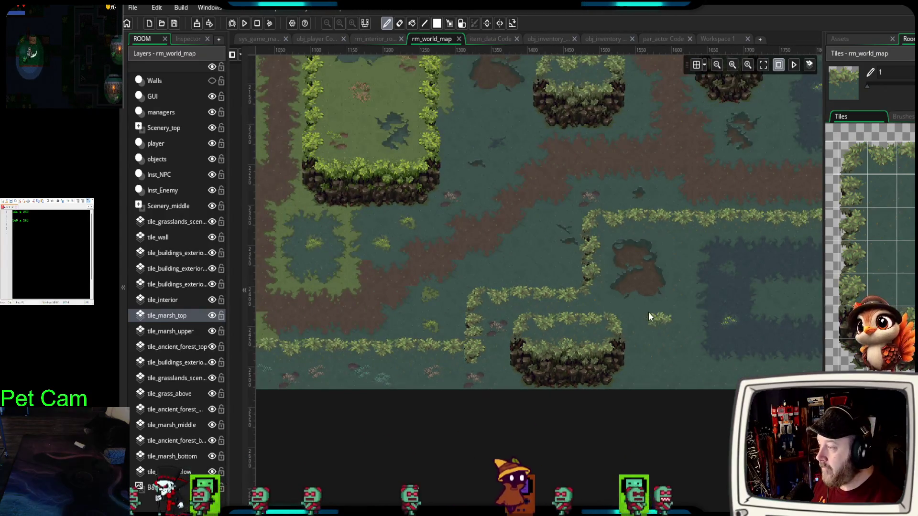
drag(649, 311, 641, 408)
scroll(480, 271, up, 2)
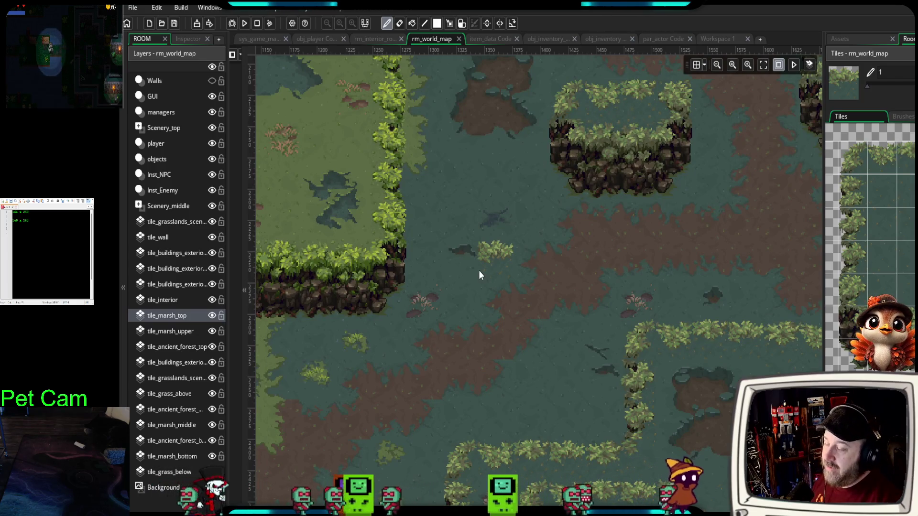
scroll(538, 254, up, 3)
scroll(539, 251, down, 3)
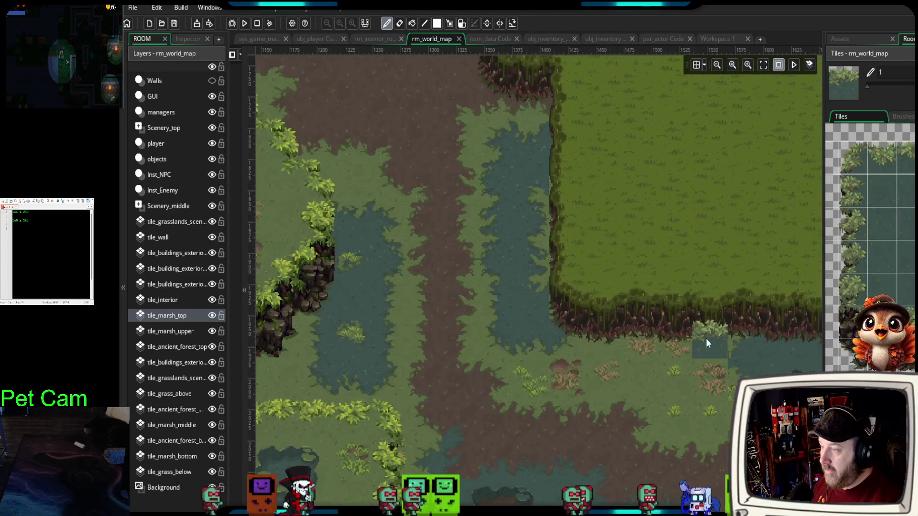
scroll(703, 354, up, 2)
mouse_move(700, 359)
mouse_down()
mouse_move(671, 381)
mouse_move(610, 330)
mouse_move(511, 360)
mouse_move(477, 384)
mouse_up()
scroll(476, 377, up, 3)
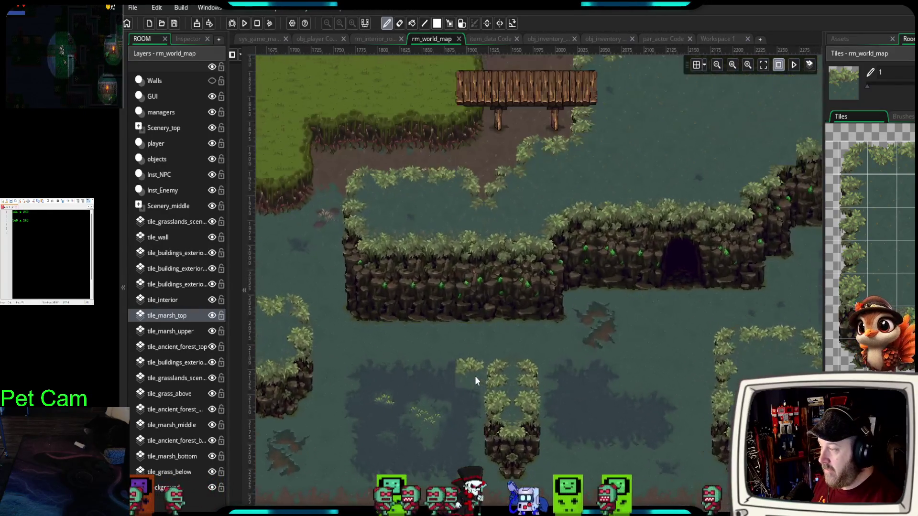
scroll(473, 374, down, 1)
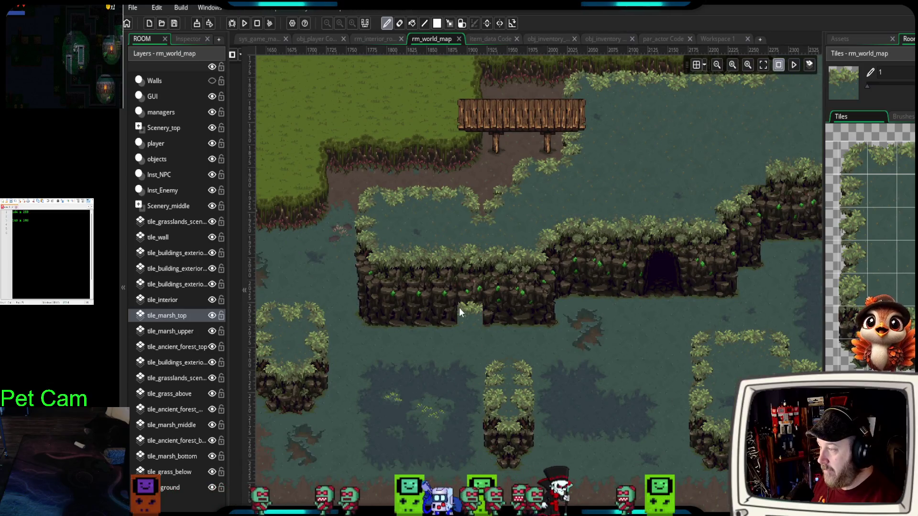
drag(459, 308, 472, 372)
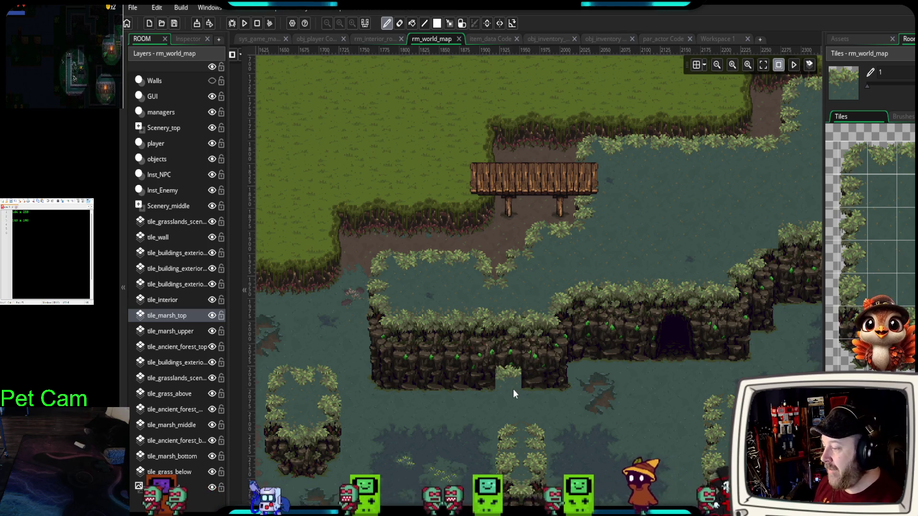
scroll(513, 389, down, 3)
scroll(583, 378, up, 5)
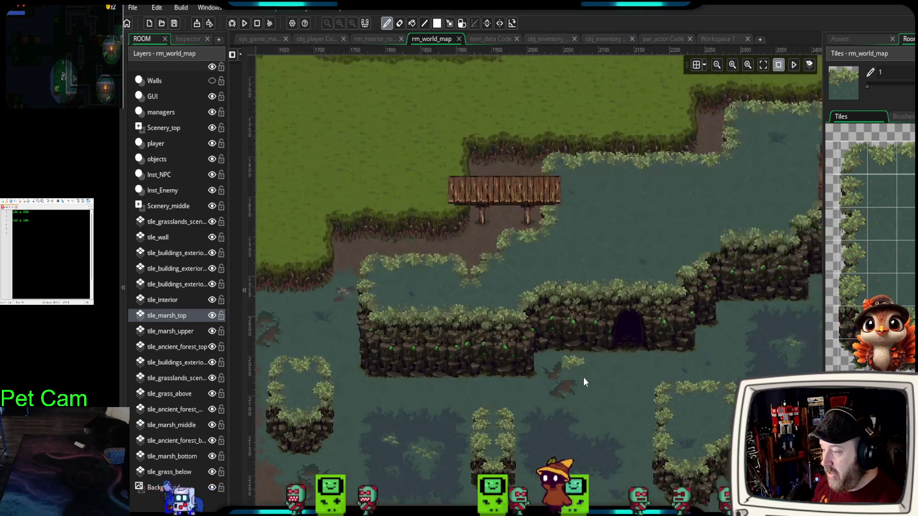
scroll(525, 376, down, 3)
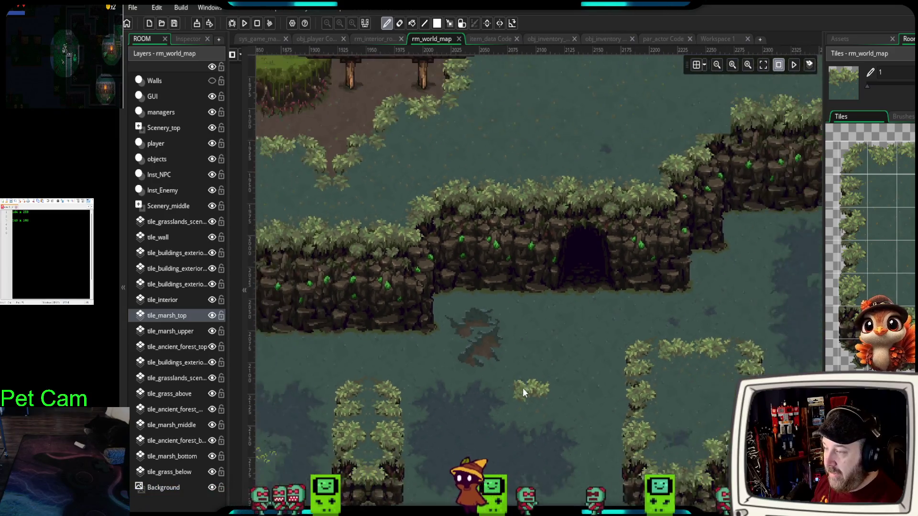
scroll(477, 357, down, 4)
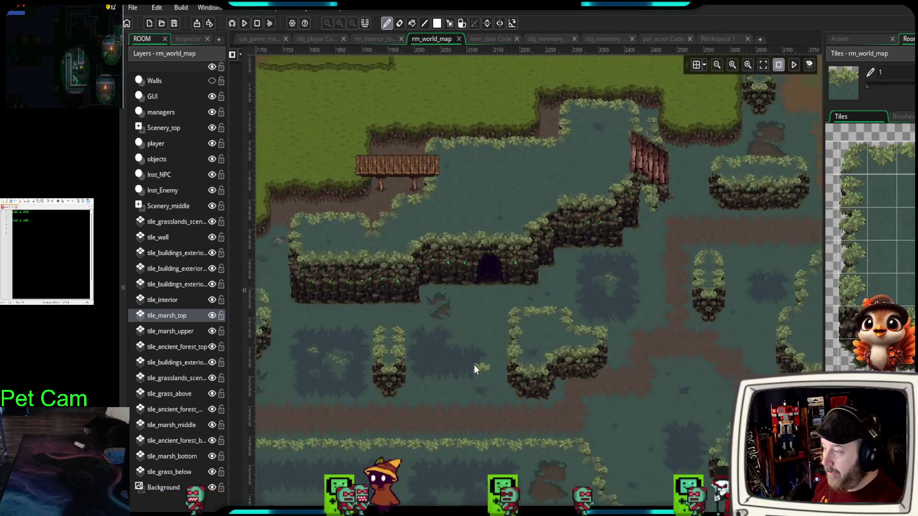
scroll(444, 397, up, 2)
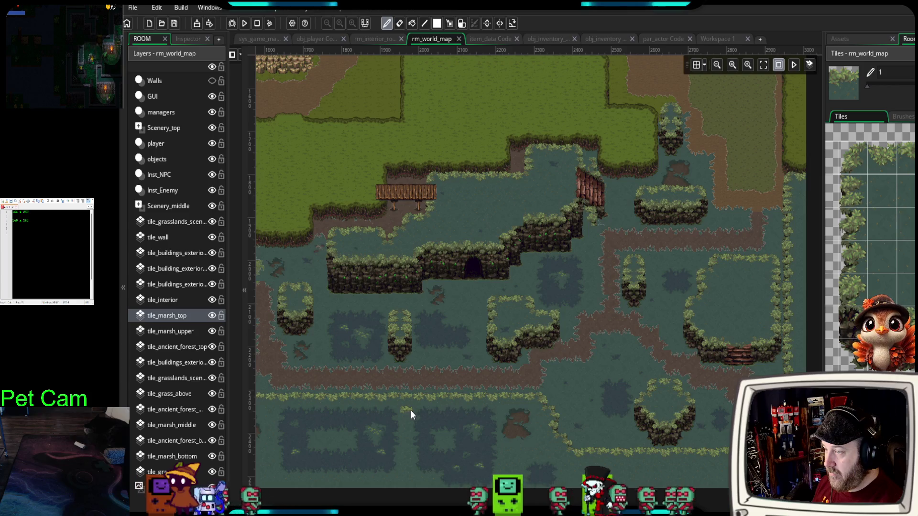
scroll(410, 410, down, 3)
scroll(529, 352, down, 2)
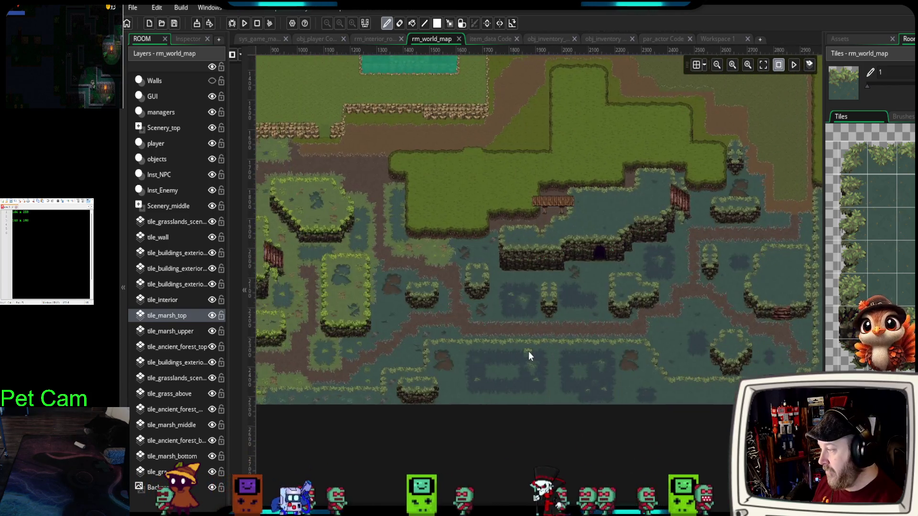
scroll(515, 363, down, 3)
scroll(526, 387, up, 2)
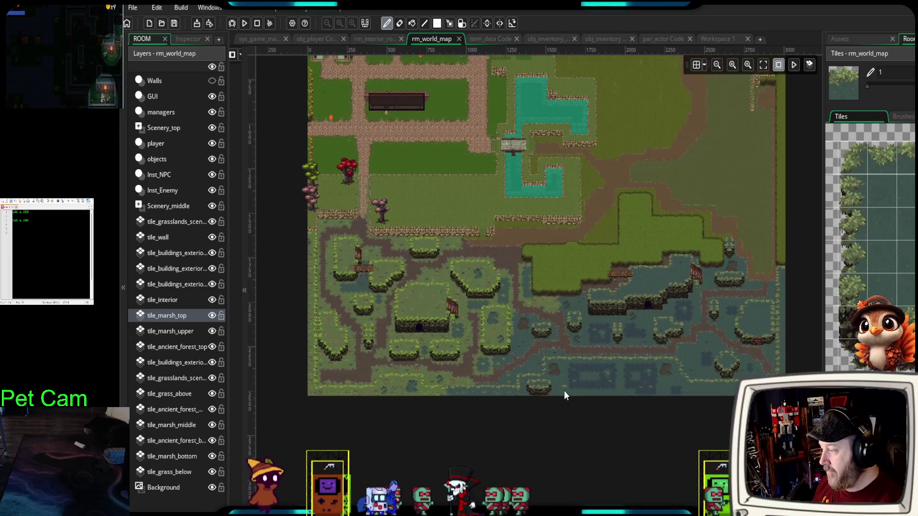
scroll(545, 392, up, 1)
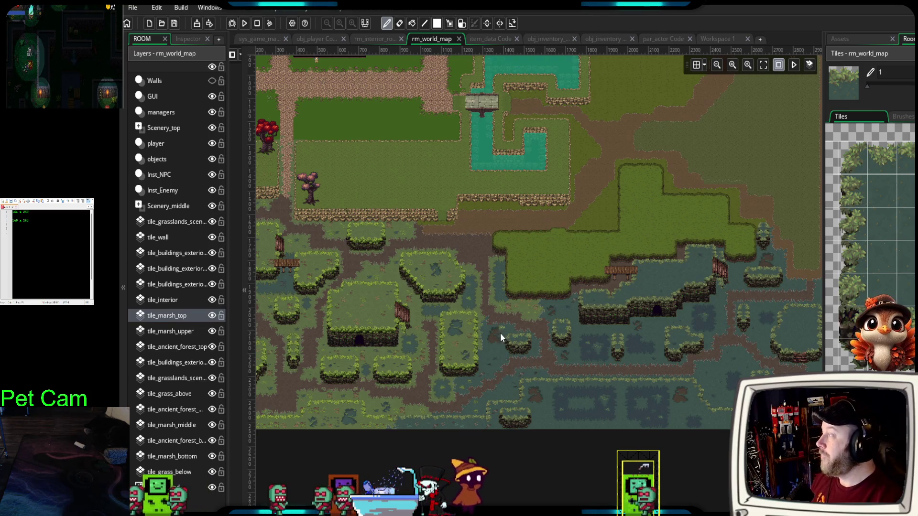
- Zoom and pan the room view onto the marsh islands
scroll(650, 352, up, 2)
mouse_move(650, 354)
mouse_down()
mouse_move(591, 308)
mouse_move(576, 308)
mouse_up()
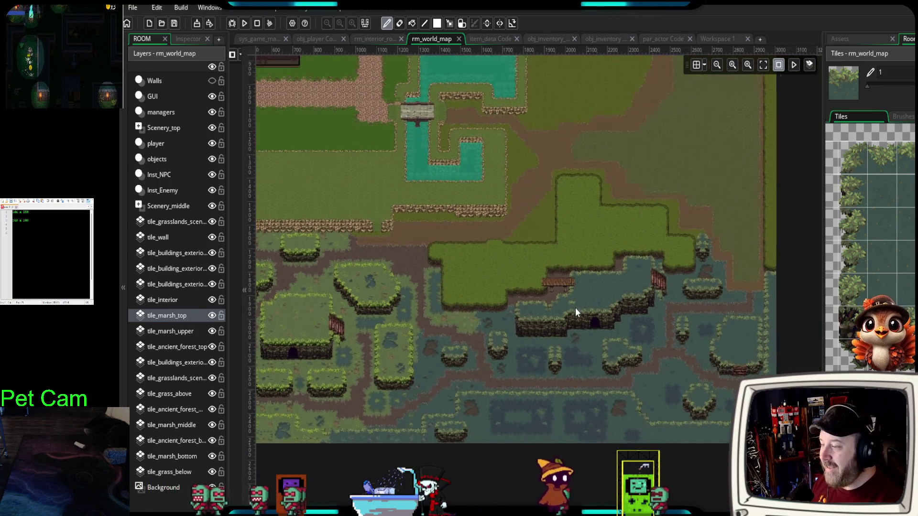
scroll(575, 308, up, 2)
scroll(647, 348, up, 1)
mouse_move(647, 348)
mouse_down()
mouse_move(593, 328)
mouse_move(545, 442)
mouse_move(541, 414)
mouse_up()
scroll(593, 328, up, 2)
drag(566, 373, 511, 386)
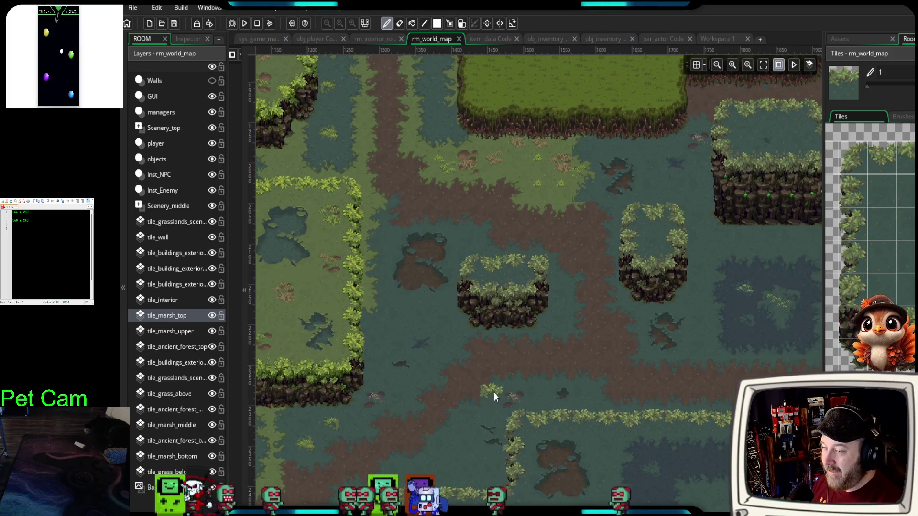
- Widen the Tiles palette panel, then pan over to the eastern marsh islands
mouse_move(824, 239)
mouse_down()
mouse_move(780, 239)
mouse_move(794, 239)
mouse_up()
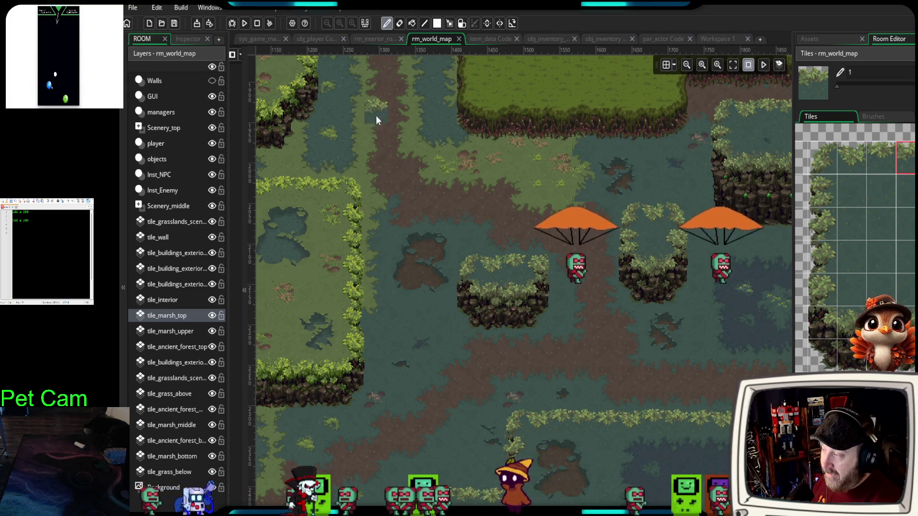
scroll(855, 249, right, 2)
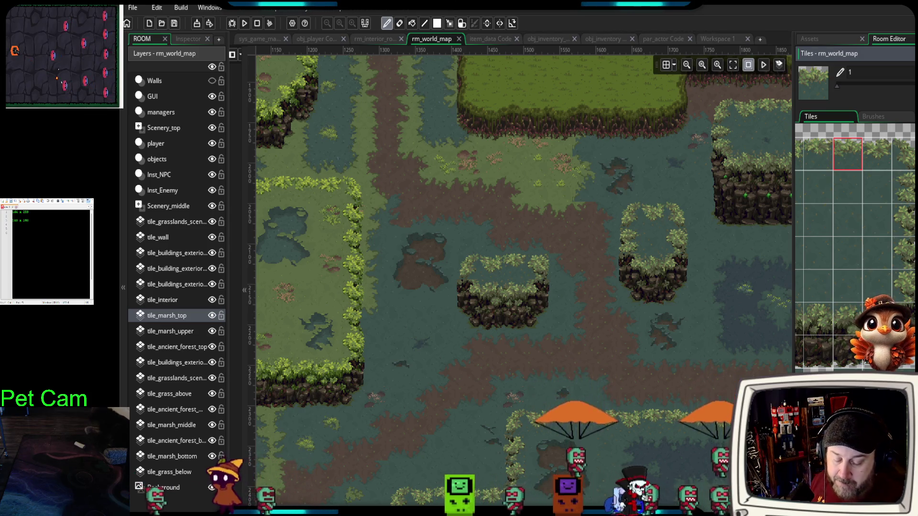
mouse_move(692, 386)
mouse_down()
mouse_move(526, 366)
mouse_move(562, 371)
mouse_up()
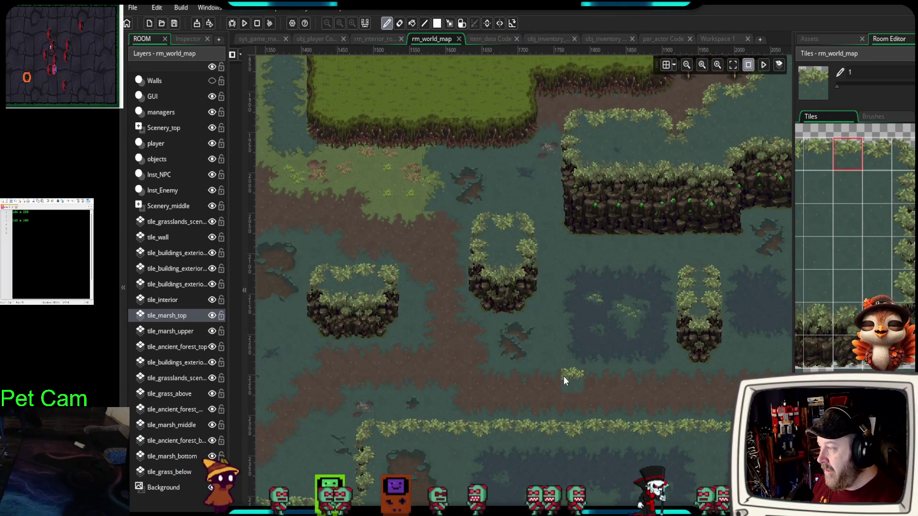
scroll(560, 373, up, 2)
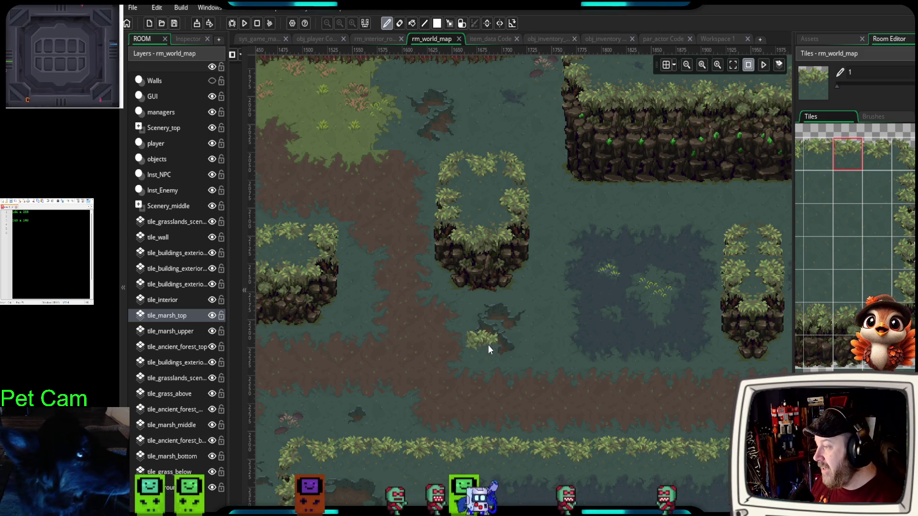
scroll(577, 340, up, 1)
- Adjust the zoom and widen the Tiles palette a little more
scroll(575, 351, up, 3)
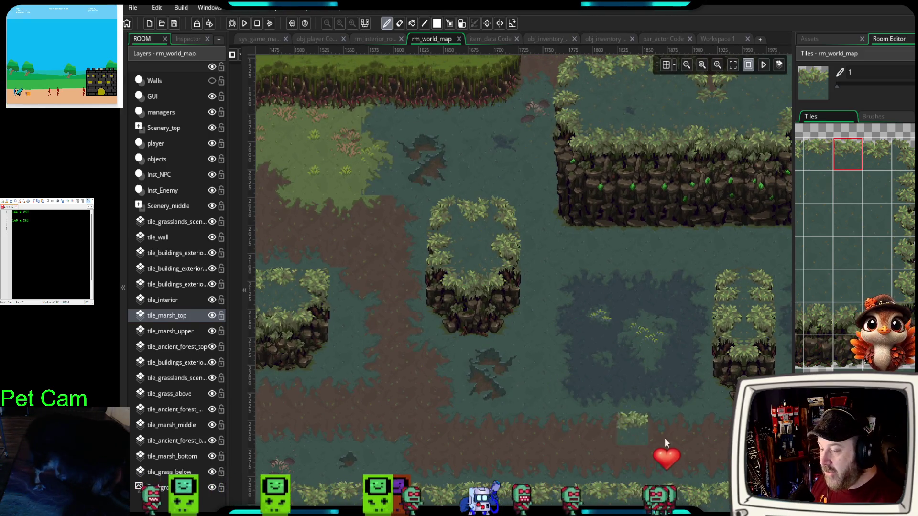
scroll(855, 249, down, 5)
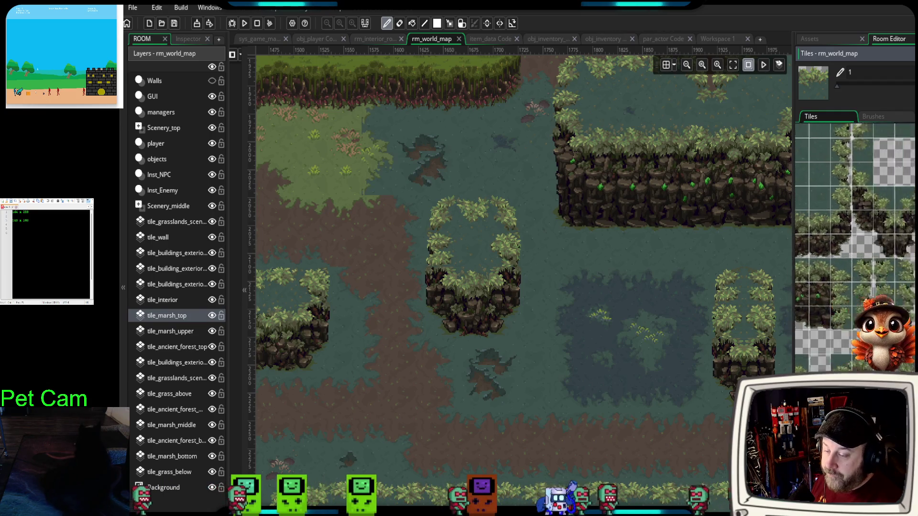
scroll(855, 249, down, 5)
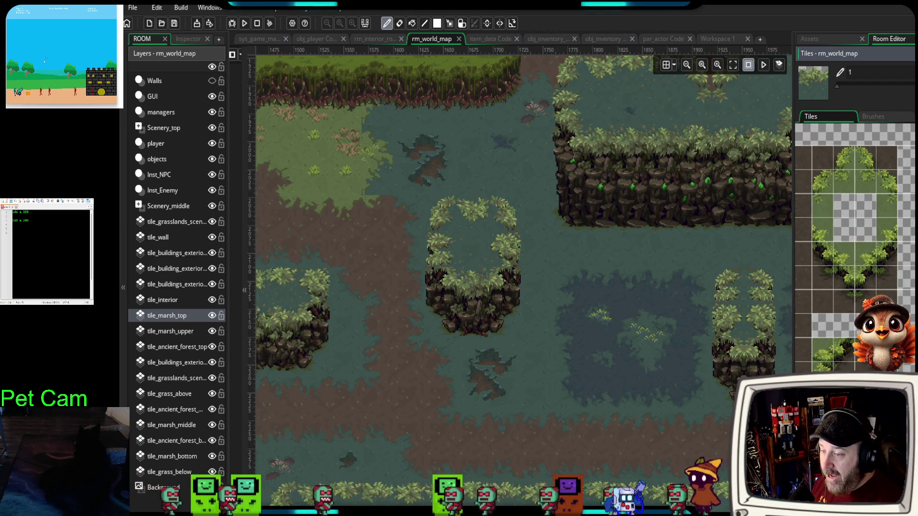
scroll(855, 248, down, 5)
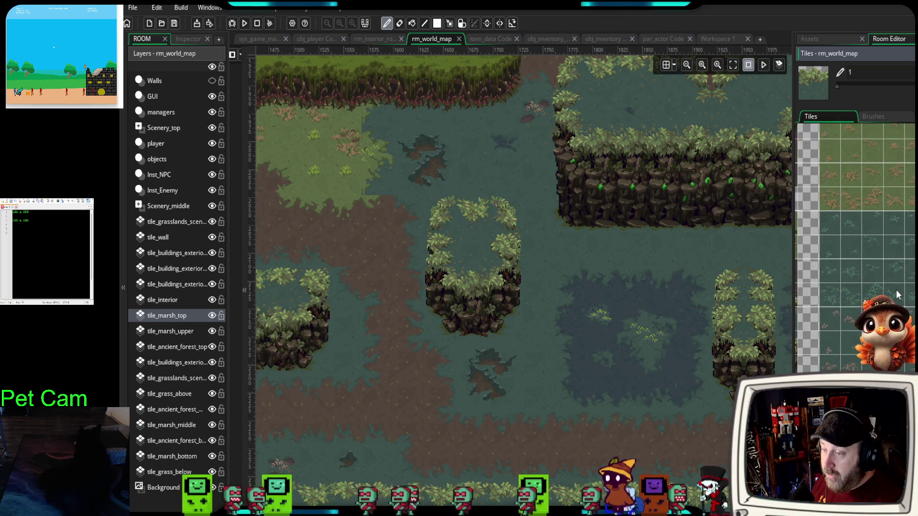
scroll(832, 320, right, 2)
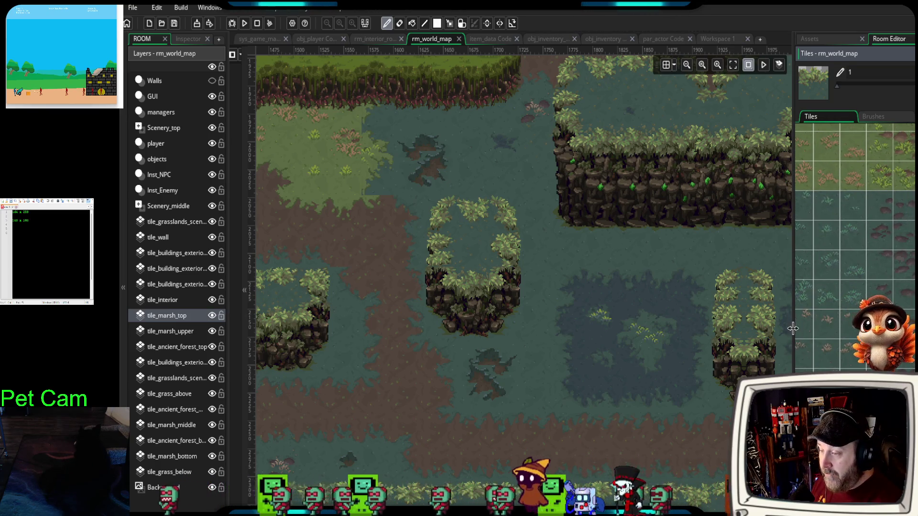
drag(792, 329, 777, 331)
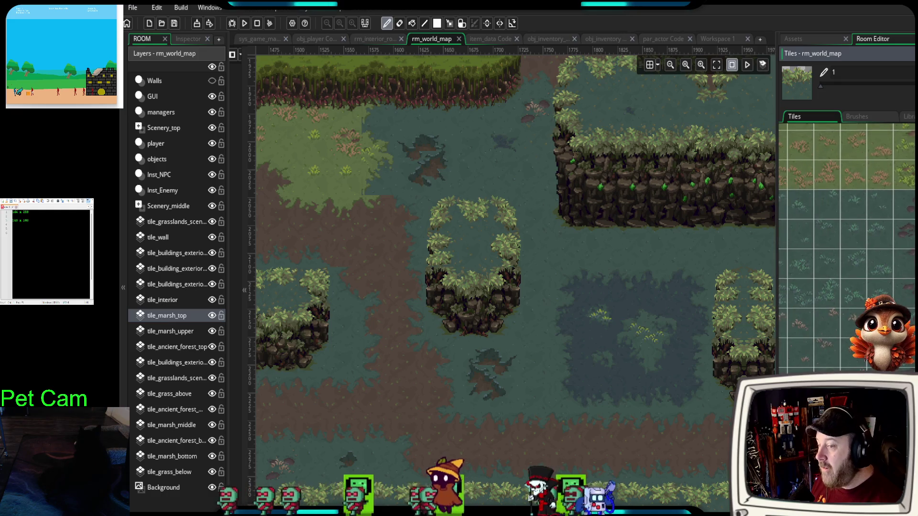
scroll(796, 340, left, 2)
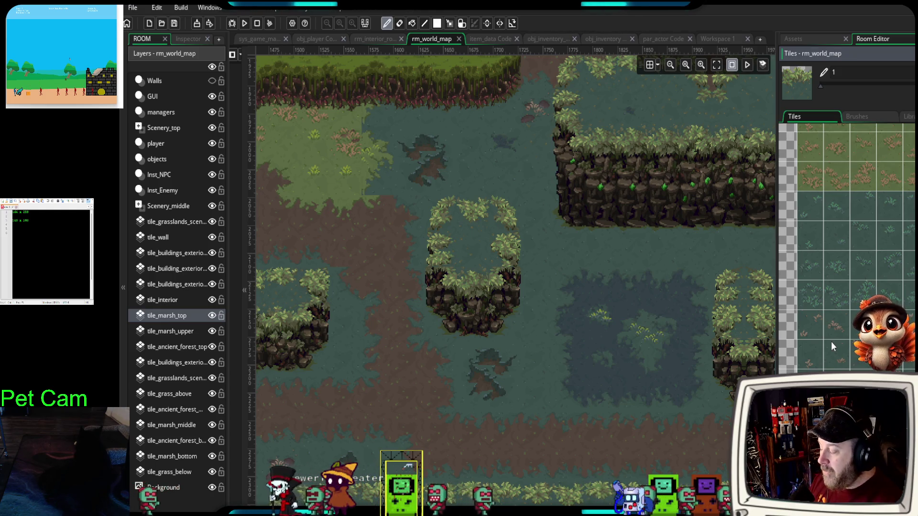
- Zoom into the small bushy island, try a bush tuft, and switch painting to tile_marsh_bottom
scroll(390, 317, up, 3)
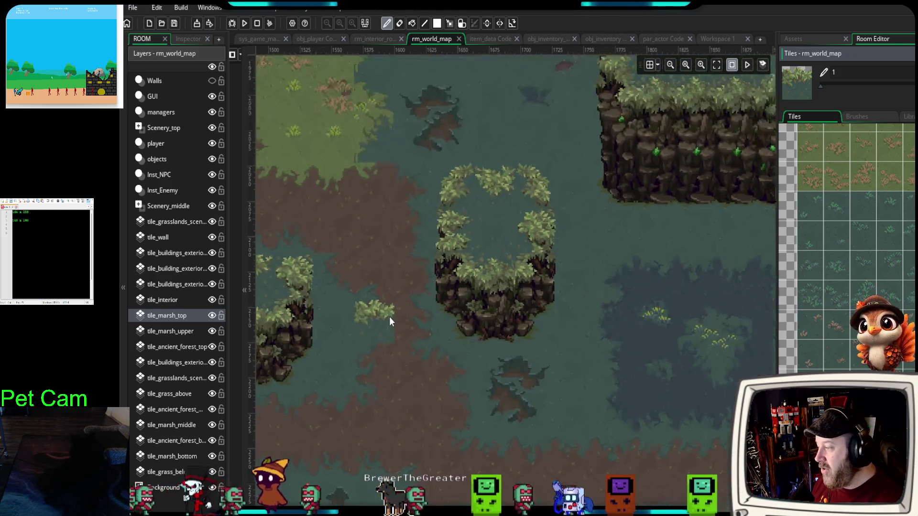
scroll(395, 319, down, 4)
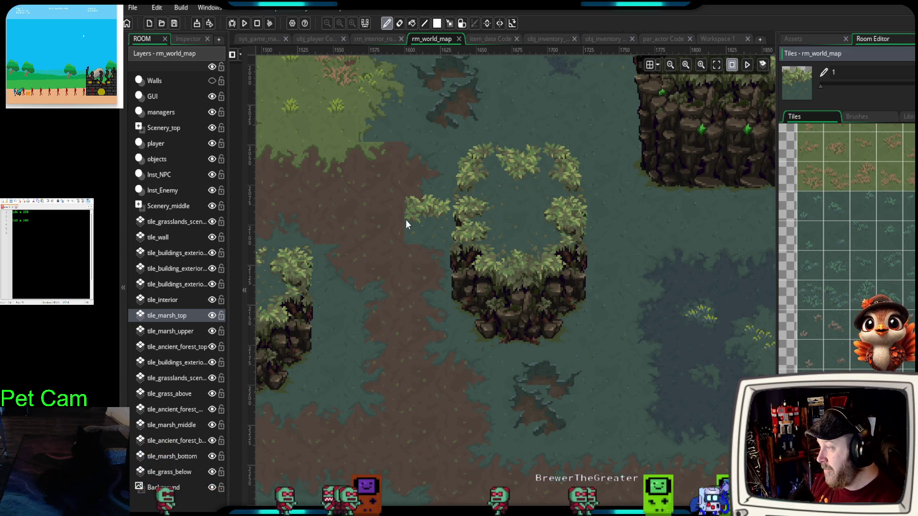
mouse_move(406, 213)
mouse_down()
mouse_move(392, 182)
mouse_move(476, 311)
mouse_up()
scroll(475, 312, up, 3)
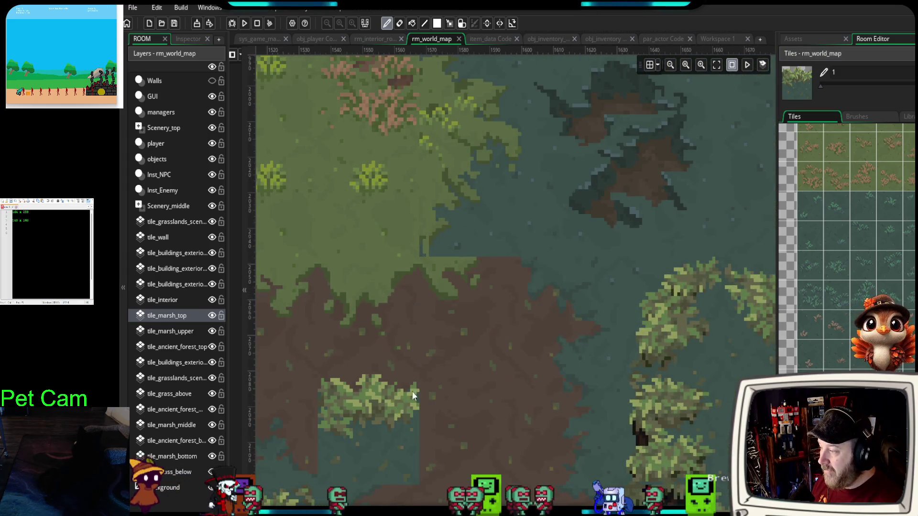
click(502, 260)
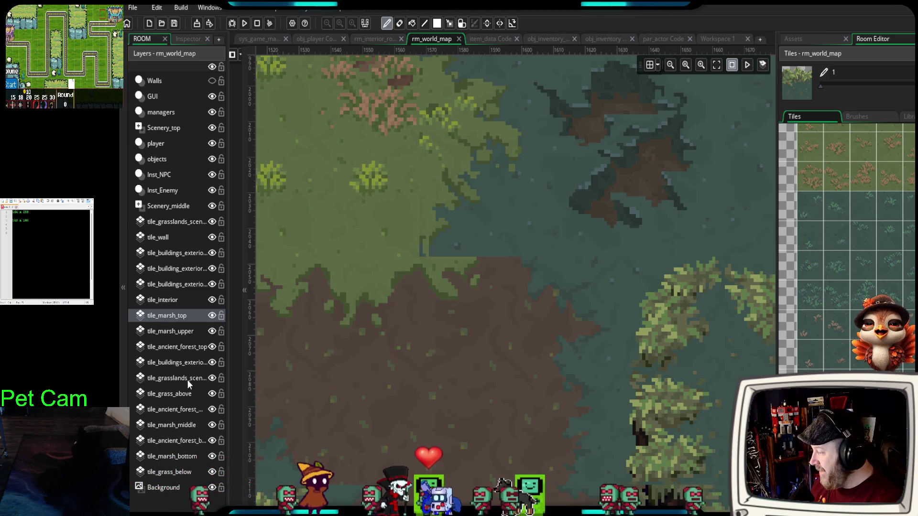
click(181, 431)
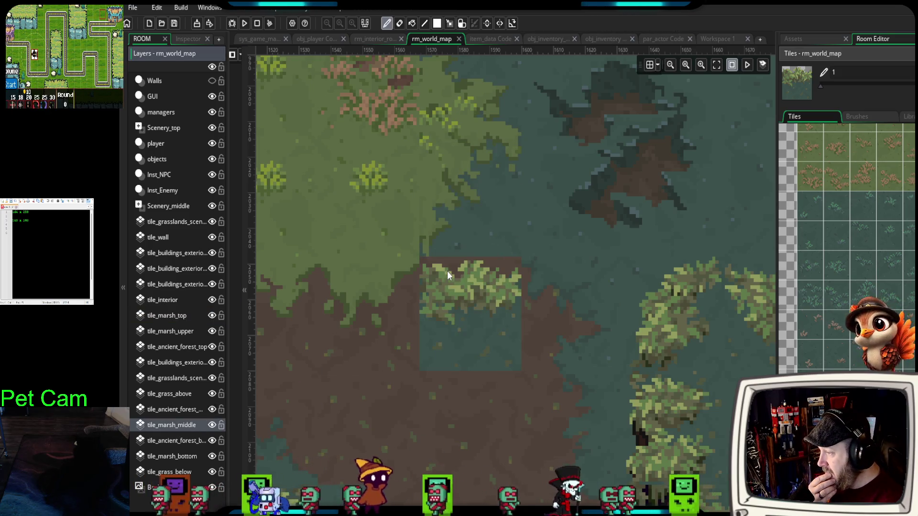
click(184, 456)
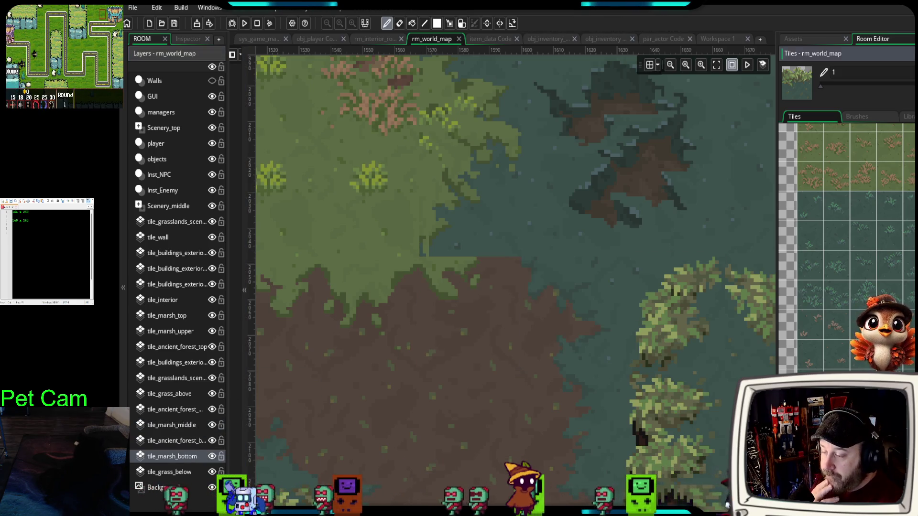
- Pick a marsh-edge tile and paint a small teal patch on tile_marsh_middle in the brown ground
scroll(846, 249, down, 5)
scroll(847, 249, down, 10)
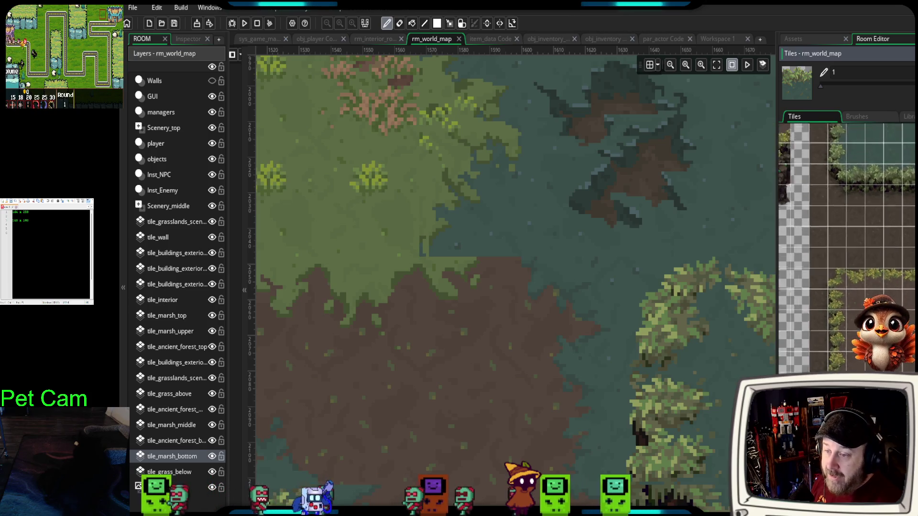
scroll(846, 248, down, 5)
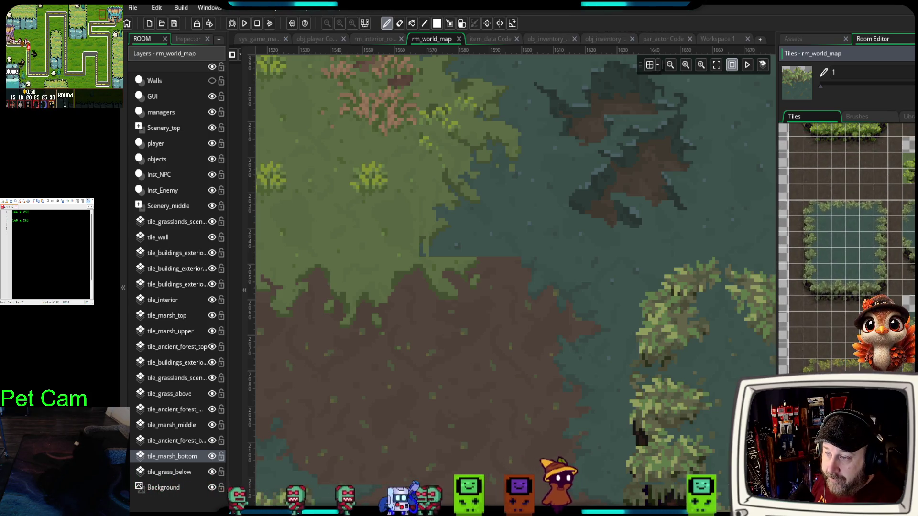
scroll(901, 307, up, 2)
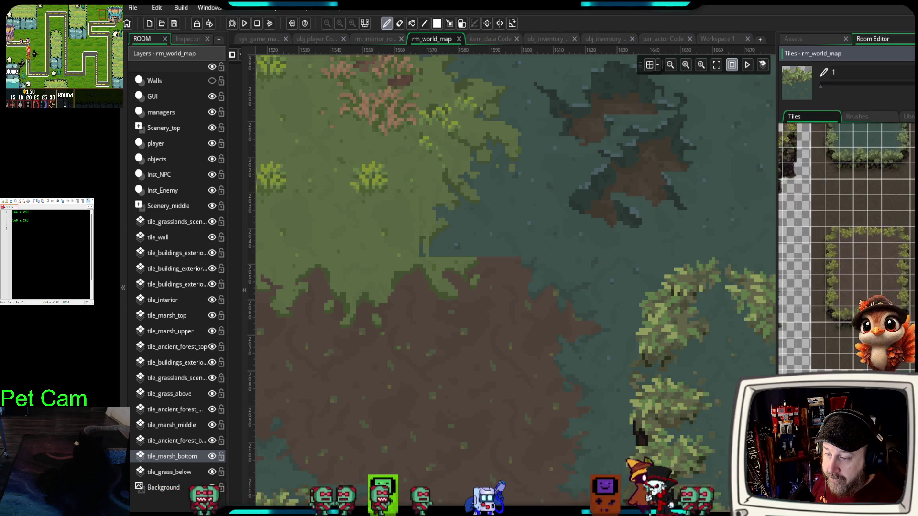
scroll(909, 271, down, 5)
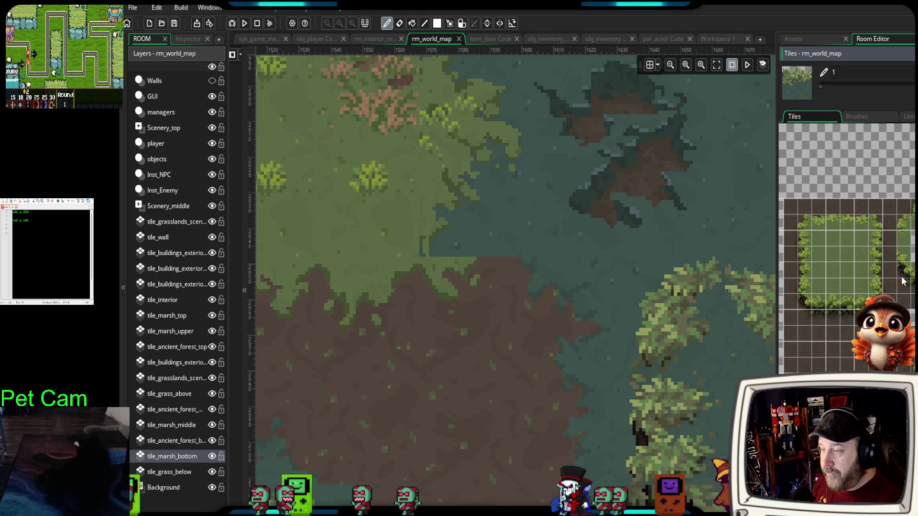
scroll(847, 248, up, 3)
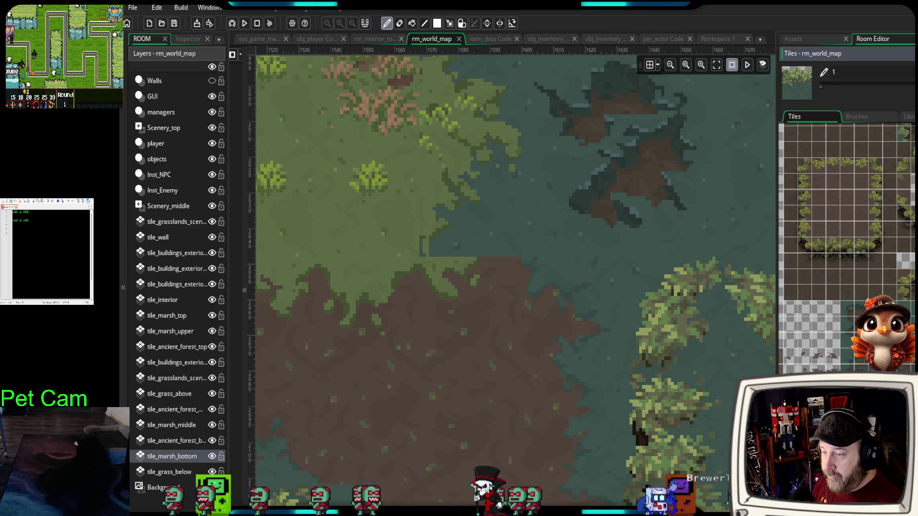
scroll(847, 248, down, 10)
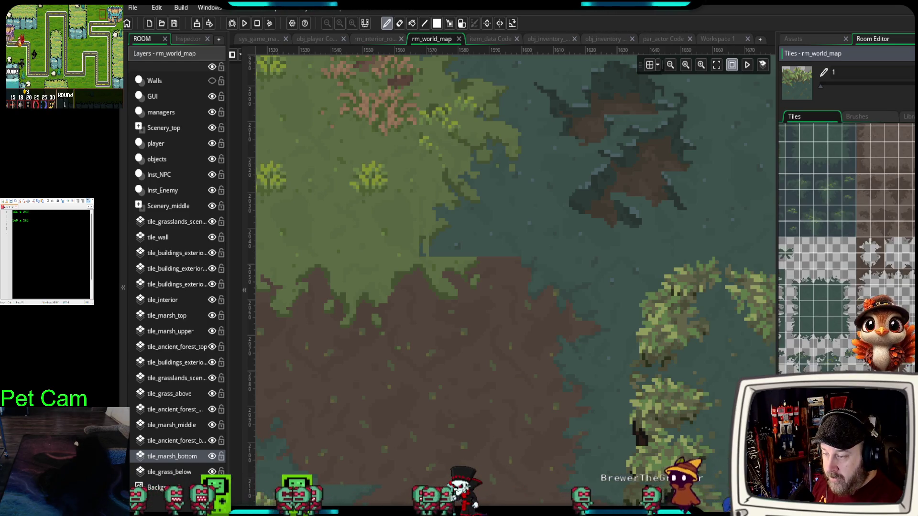
scroll(846, 248, down, 10)
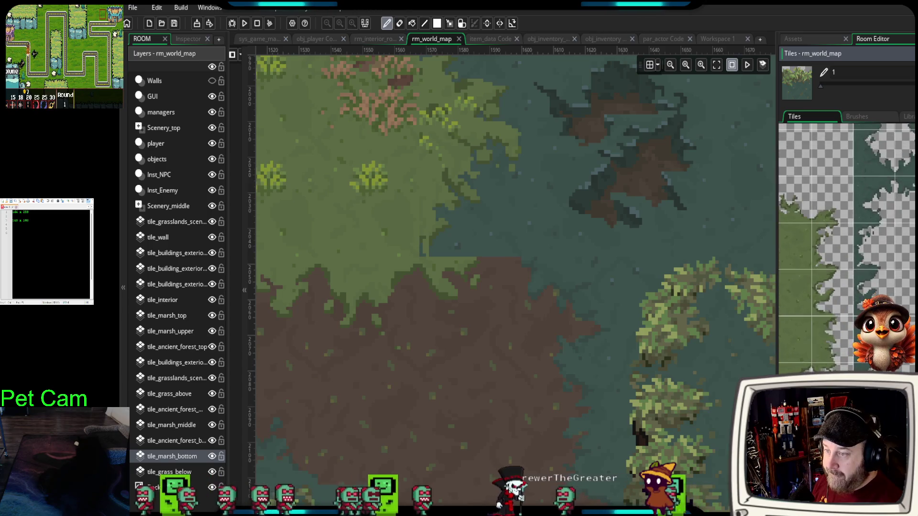
scroll(847, 248, up, 5)
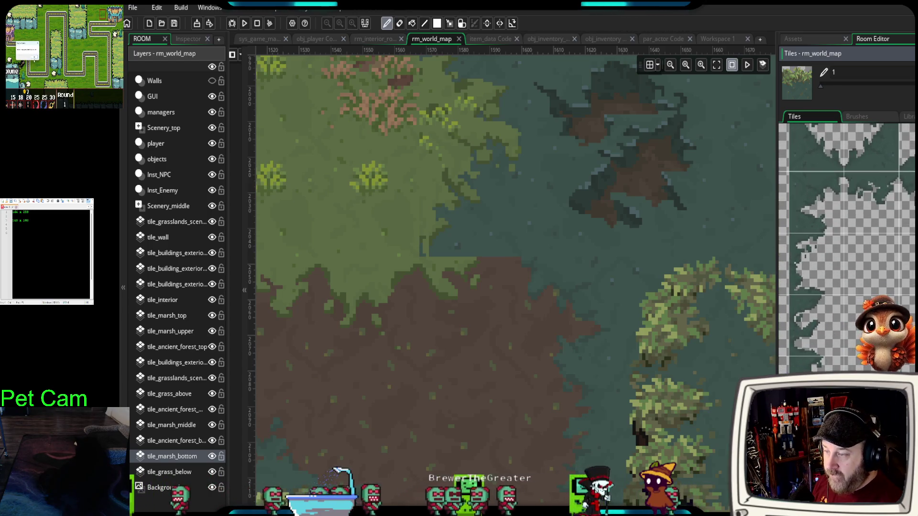
drag(808, 143, 871, 201)
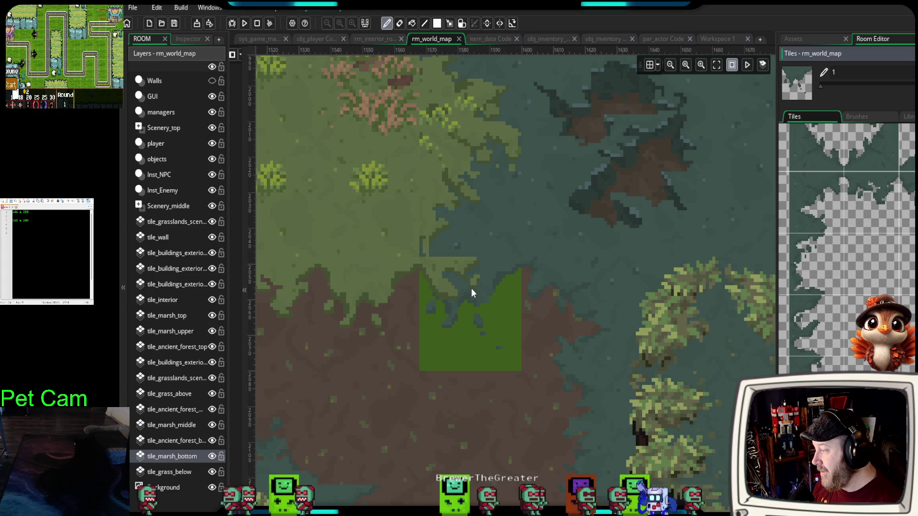
click(197, 425)
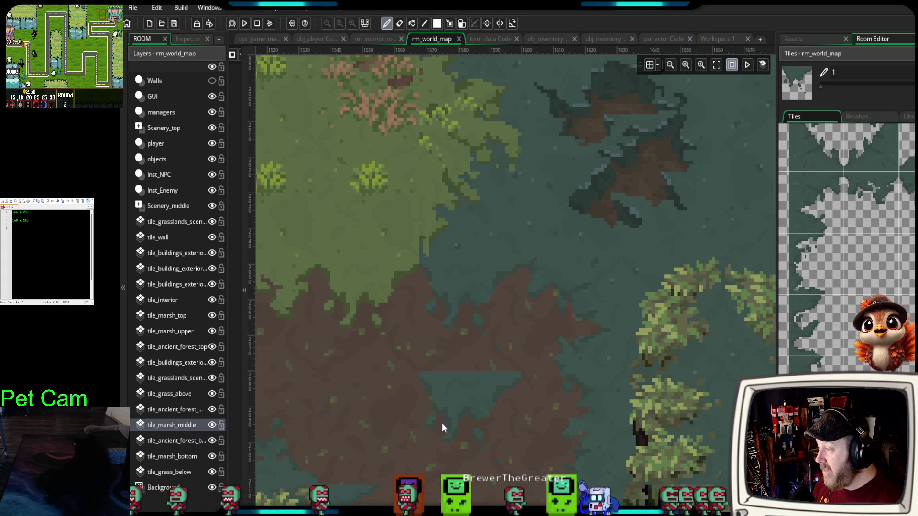
scroll(423, 424, down, 2)
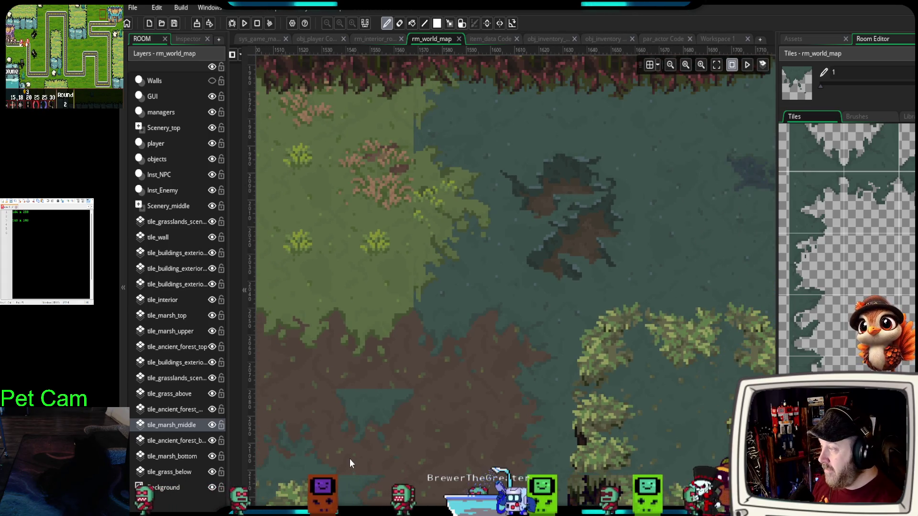
- Erase the stray teal marsh patch from the brown ground
right_click(368, 454)
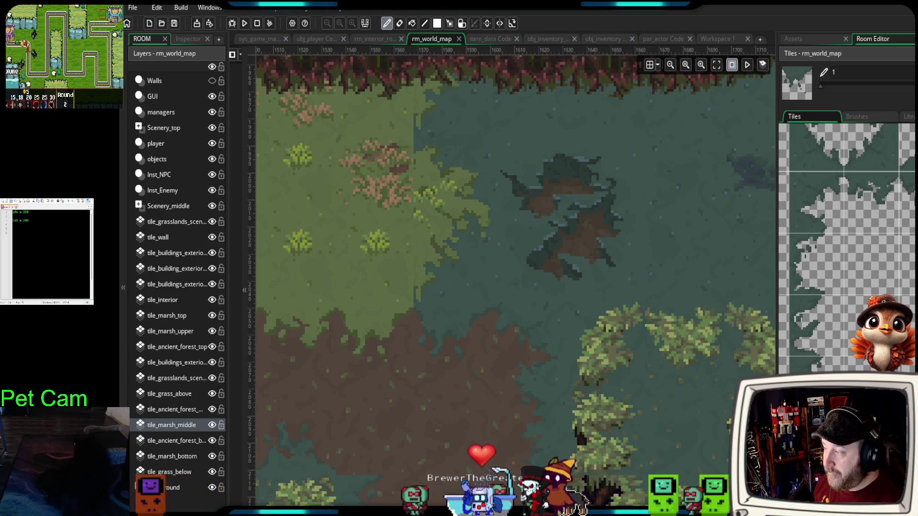
scroll(847, 249, up, 5)
scroll(846, 249, down, 5)
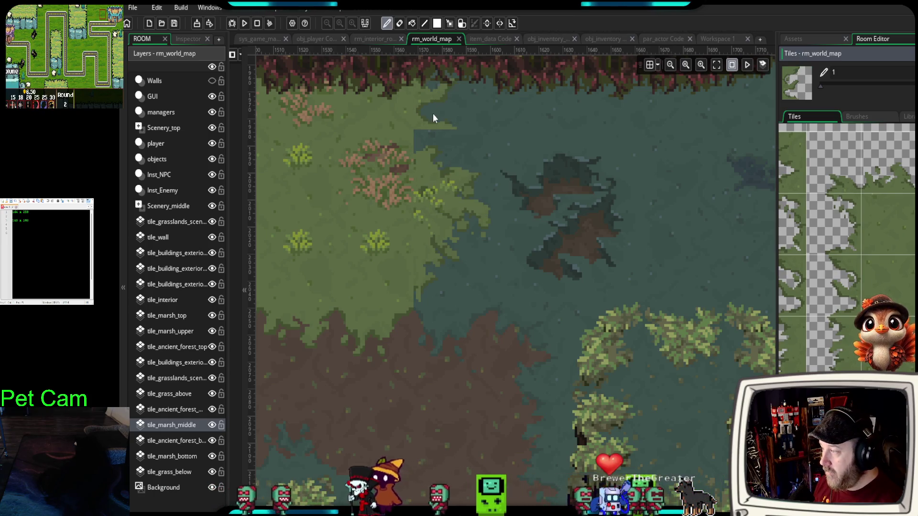
- Paint grass-edge tiles along the shoreline where grass meets water, then zoom out to the cliff islands
click(900, 254)
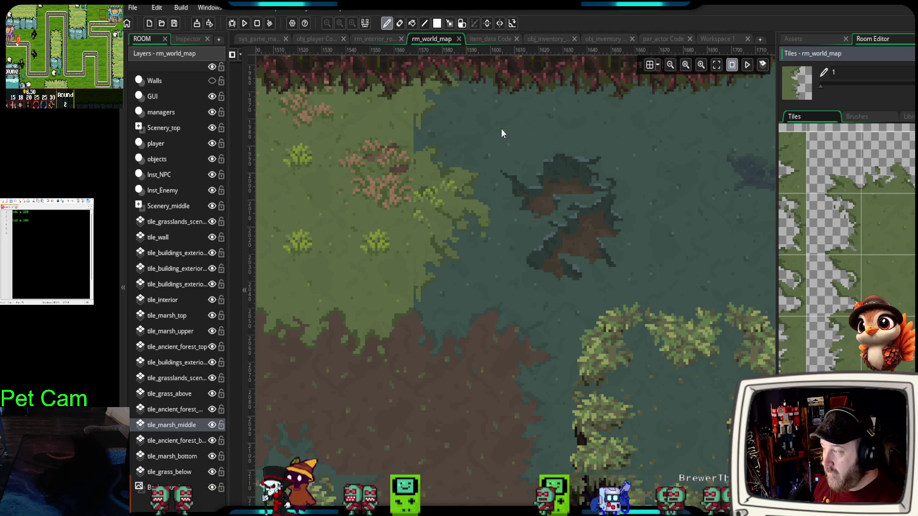
click(442, 139)
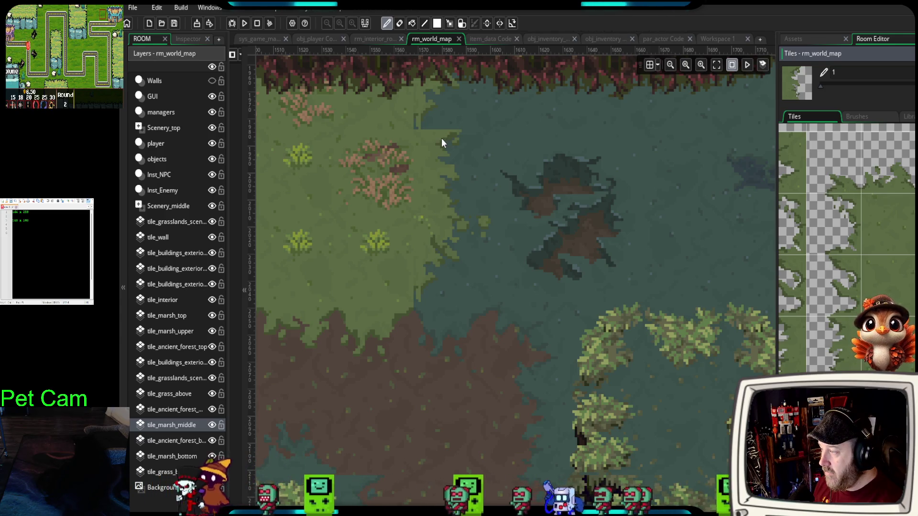
drag(411, 142, 437, 89)
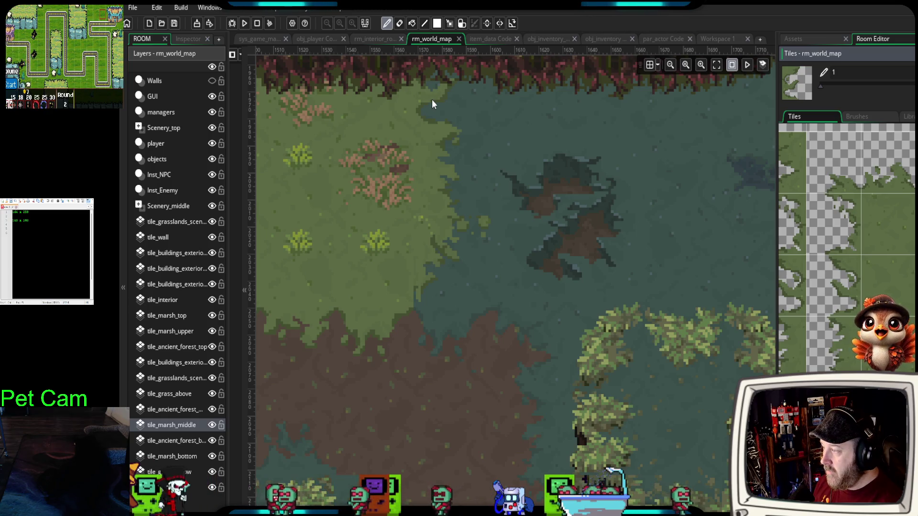
click(466, 352)
scroll(478, 365, down, 1)
scroll(487, 441, down, 2)
drag(499, 447, 496, 263)
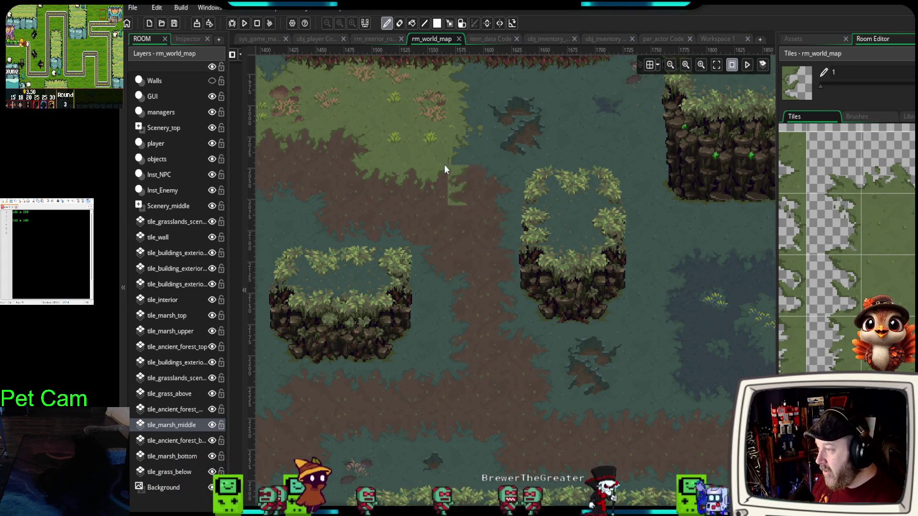
- Collapse the tile palette panel, zoom out the room, and bring up the Create Layer picker
drag(777, 283, 915, 283)
scroll(621, 291, down, 3)
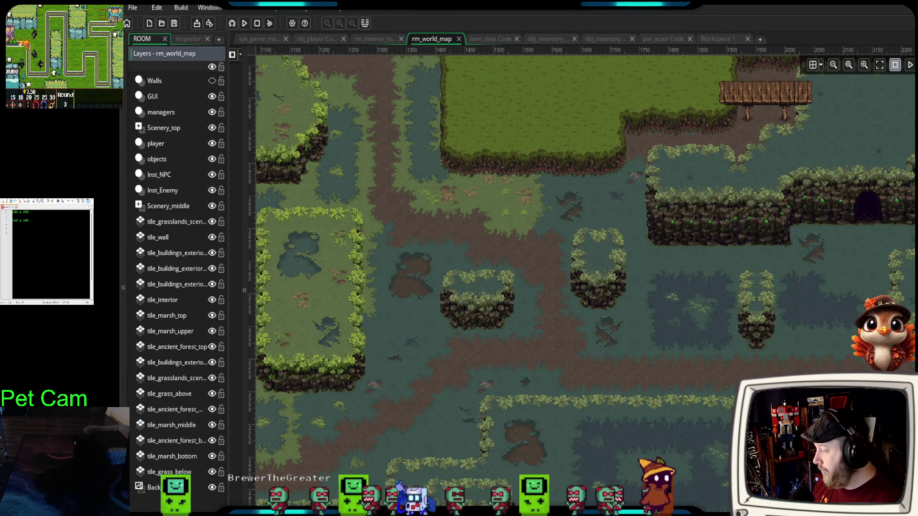
click(136, 492)
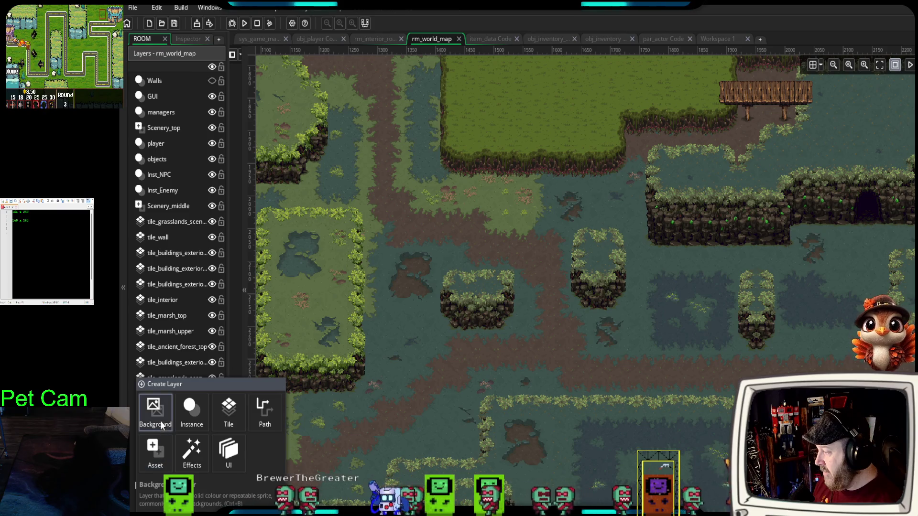
- Add an Effects layer, Effect_1, and move it directly above tile_marsh_middle
click(192, 450)
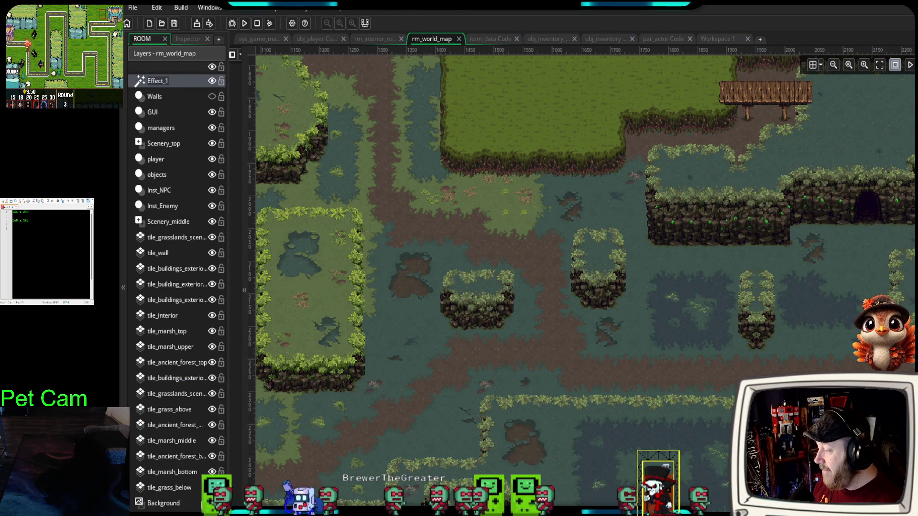
mouse_move(156, 83)
mouse_down()
mouse_move(167, 457)
mouse_move(167, 441)
mouse_up()
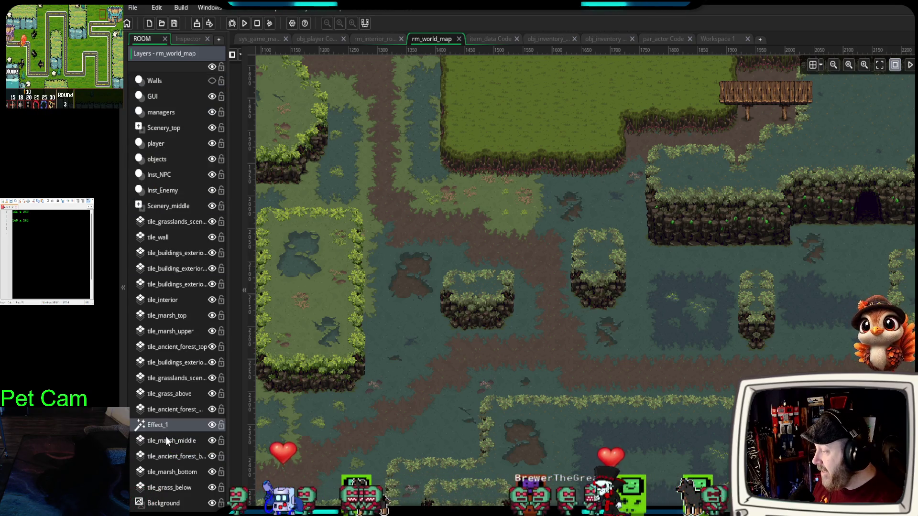
- Show Effect_1's properties and check the Effect Type options, leaving it at None
click(188, 39)
click(194, 196)
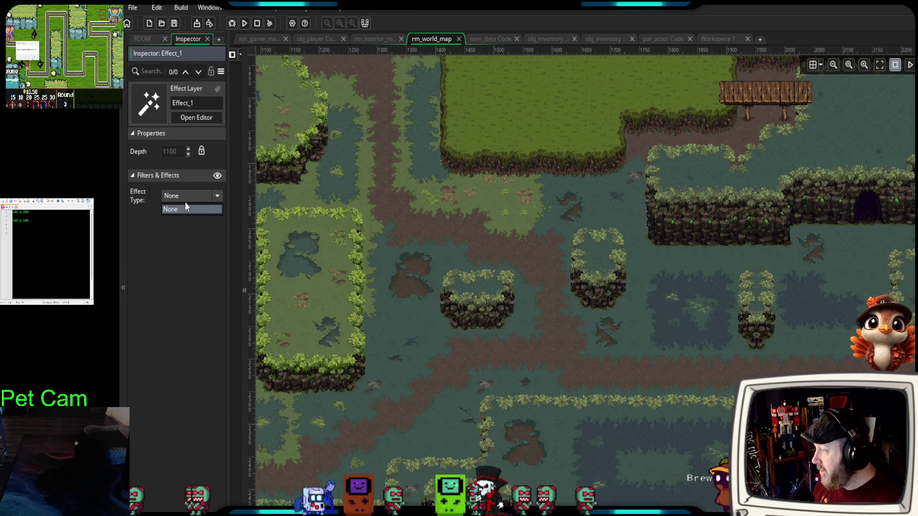
click(217, 200)
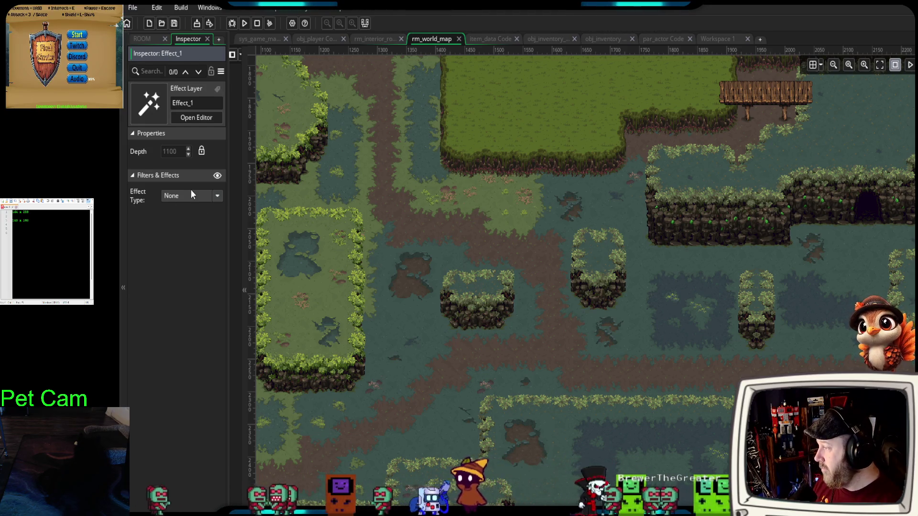
click(178, 197)
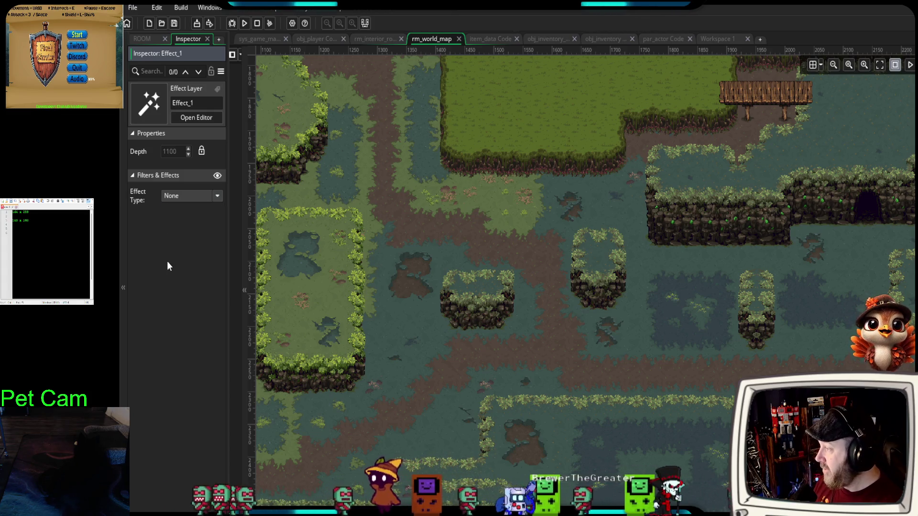
- Collapse and re-expand the Filters & Effects section, then widen the properties panel
click(132, 175)
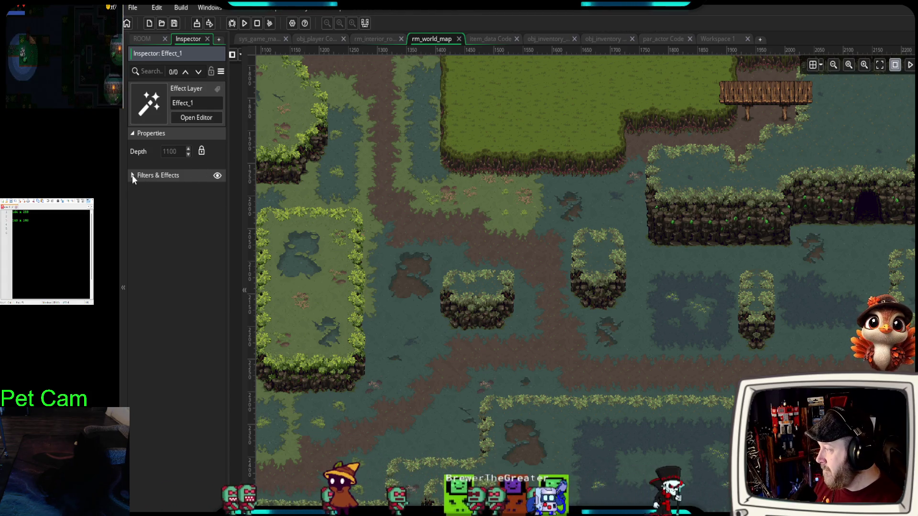
click(132, 175)
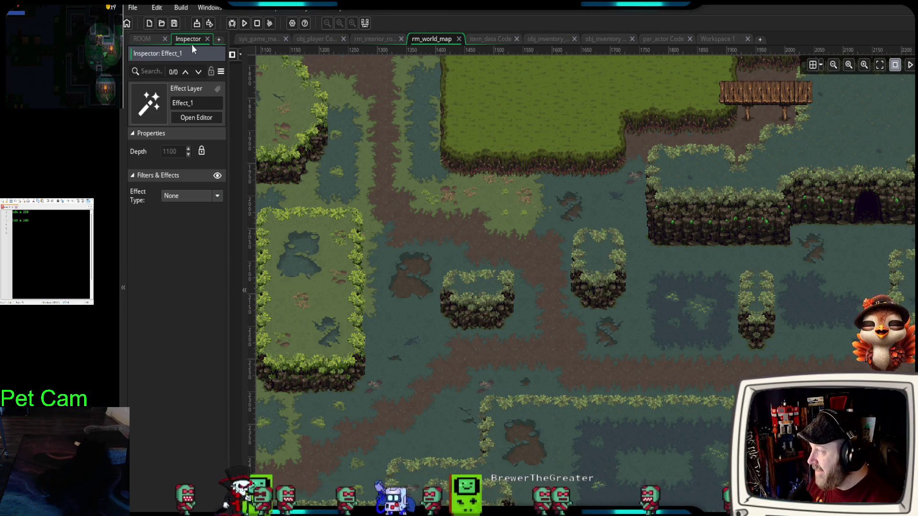
drag(226, 48, 278, 46)
- Recheck Effect_1's Effect Type list, leaving it unchanged at None
click(163, 40)
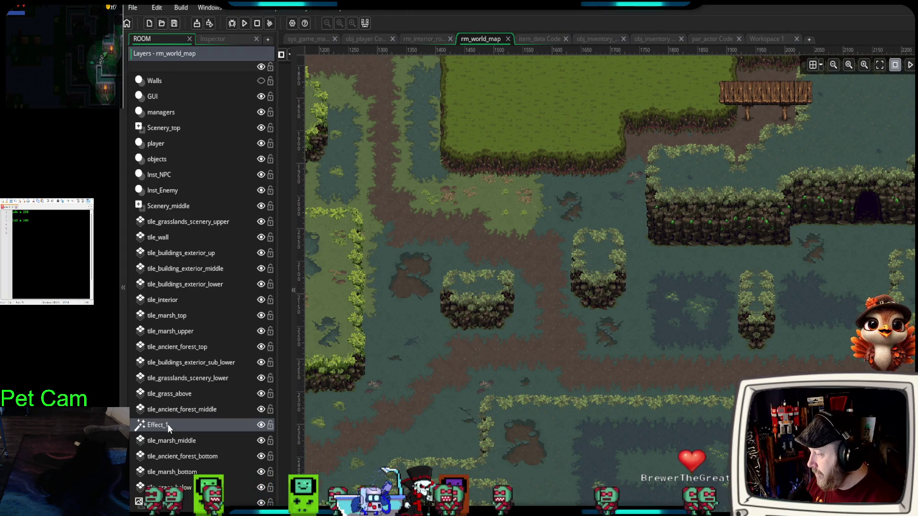
click(216, 39)
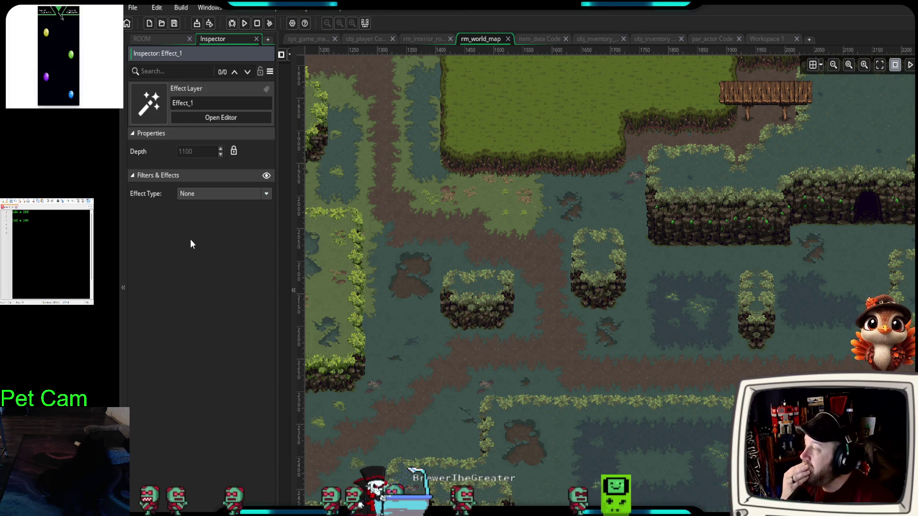
click(205, 198)
click(206, 199)
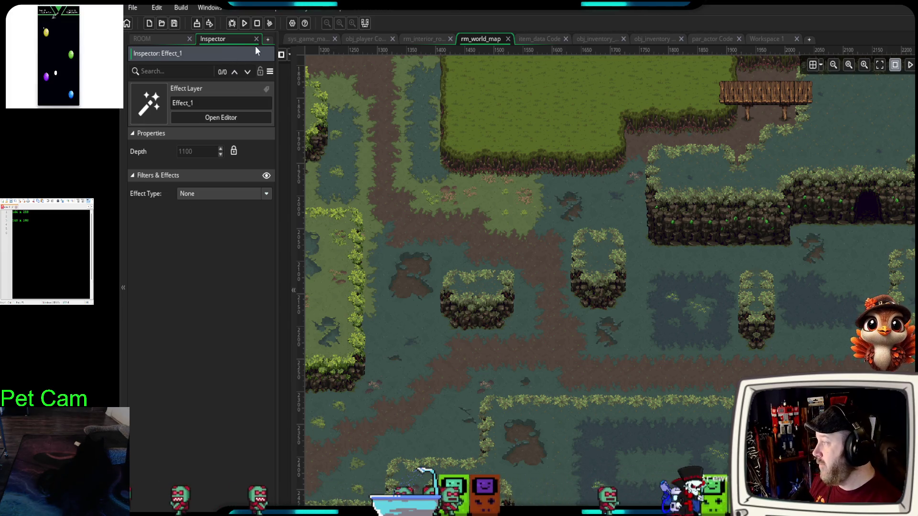
- Add an empty panel tab, then delete the Effect_1 layer from rm_world_map
click(268, 41)
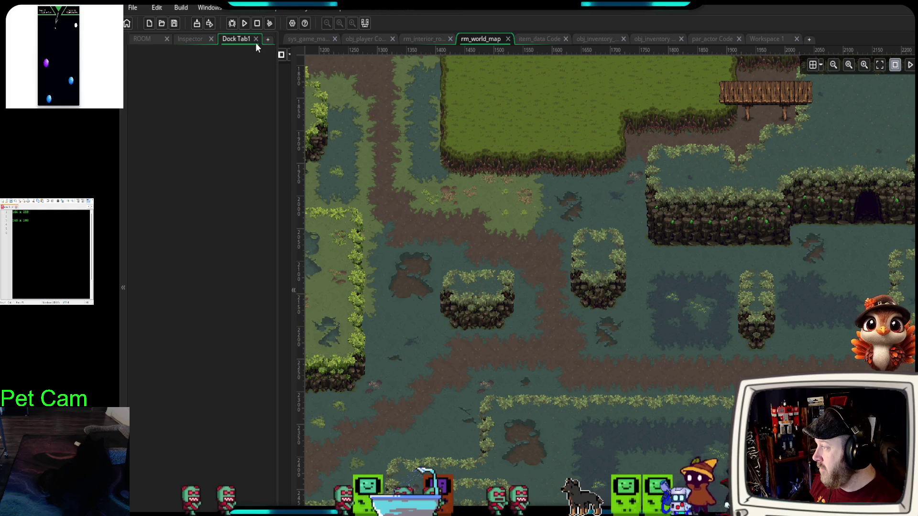
click(255, 40)
click(169, 225)
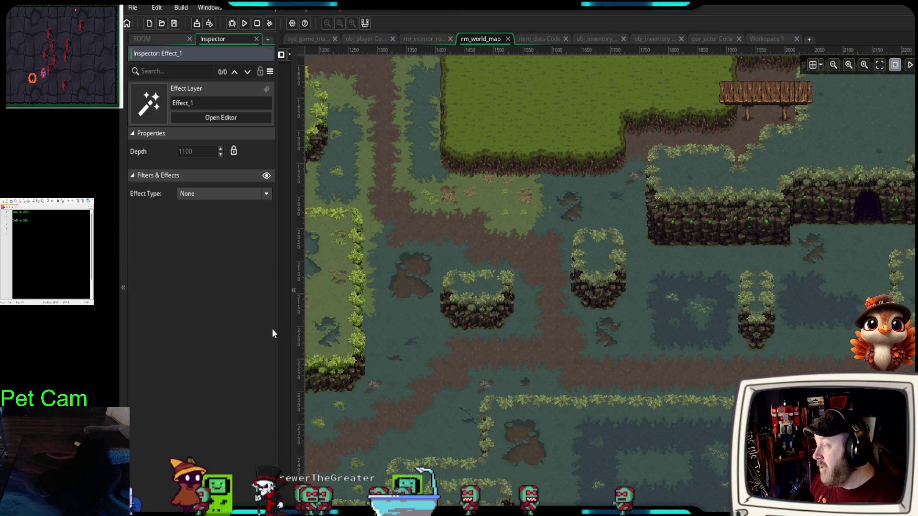
click(160, 42)
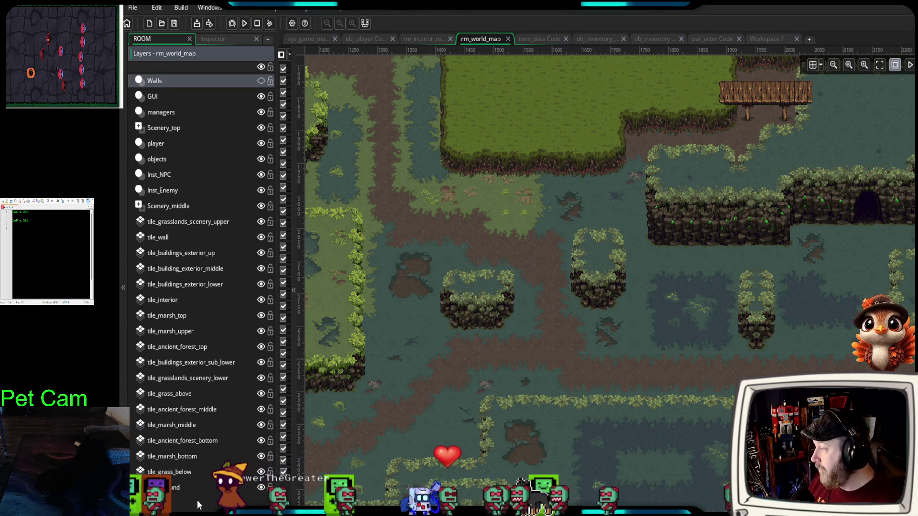
click(197, 500)
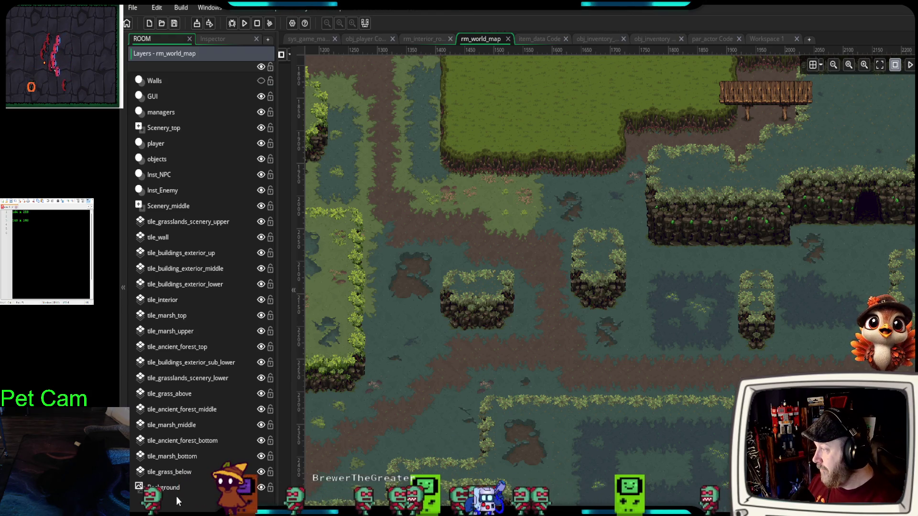
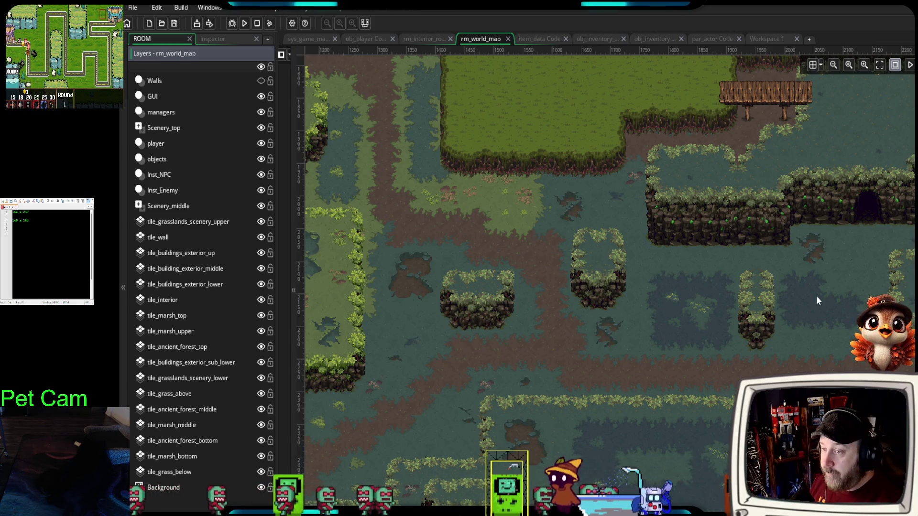
- Select the tile_marsh_middle layer and open the tileset palette beside the lower marsh
click(192, 423)
scroll(730, 339, right, 3)
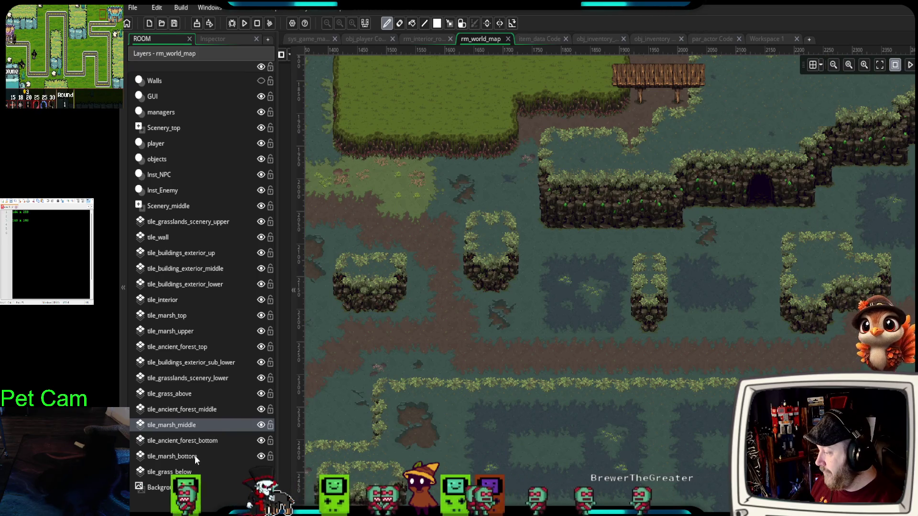
drag(915, 312, 749, 312)
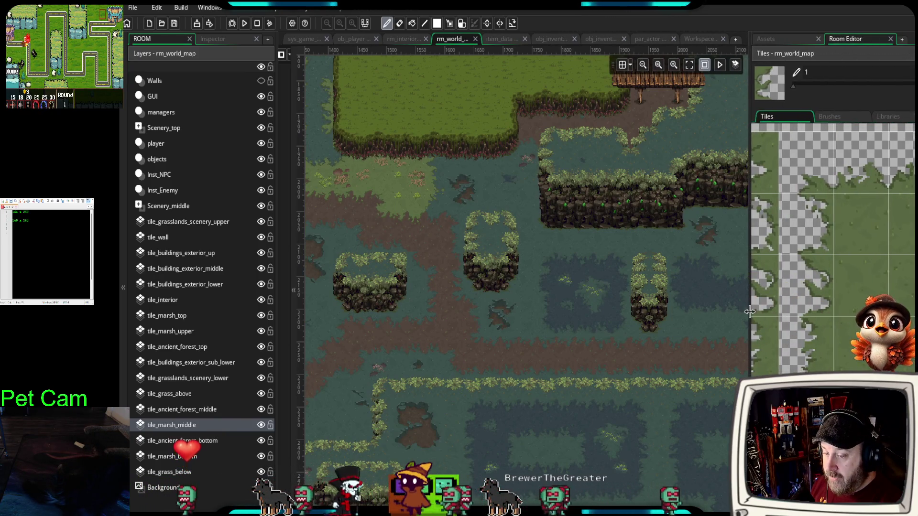
mouse_move(599, 335)
mouse_down()
mouse_move(472, 367)
mouse_move(451, 362)
mouse_move(490, 290)
mouse_move(543, 242)
mouse_up()
- Scroll the tileset down to the marsh decorations and pick a grass tuft tile
scroll(584, 381, up, 3)
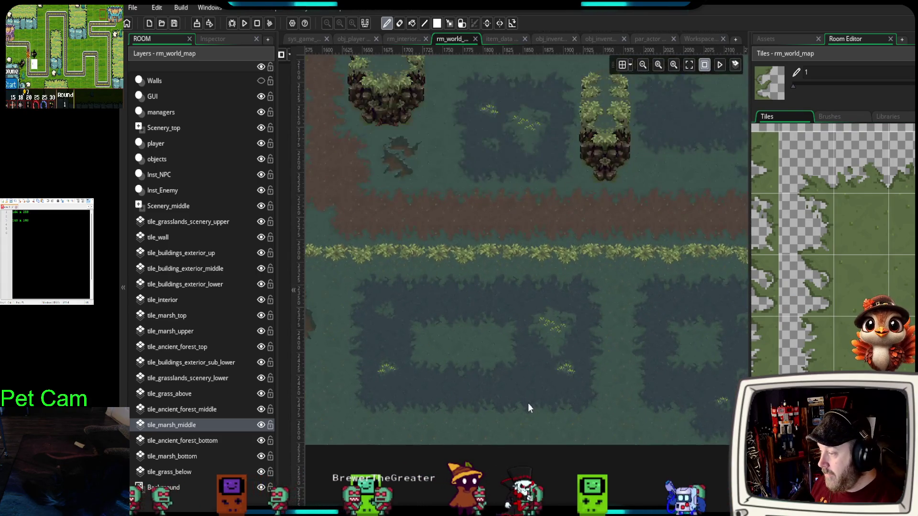
scroll(833, 249, down, 5)
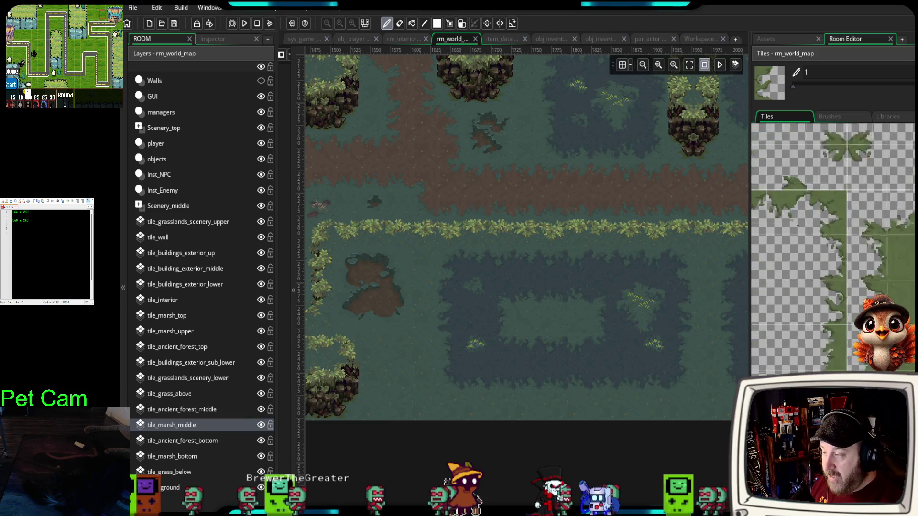
scroll(833, 249, down, 5)
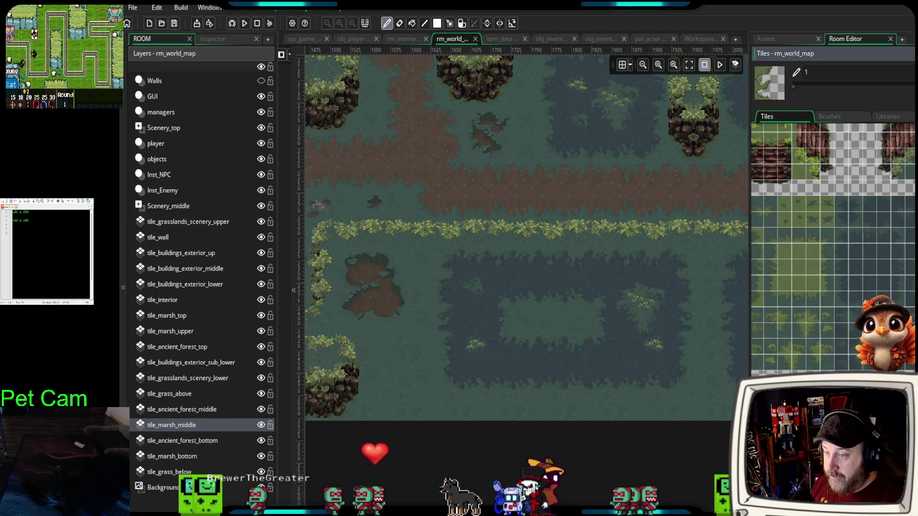
scroll(833, 249, down, 6)
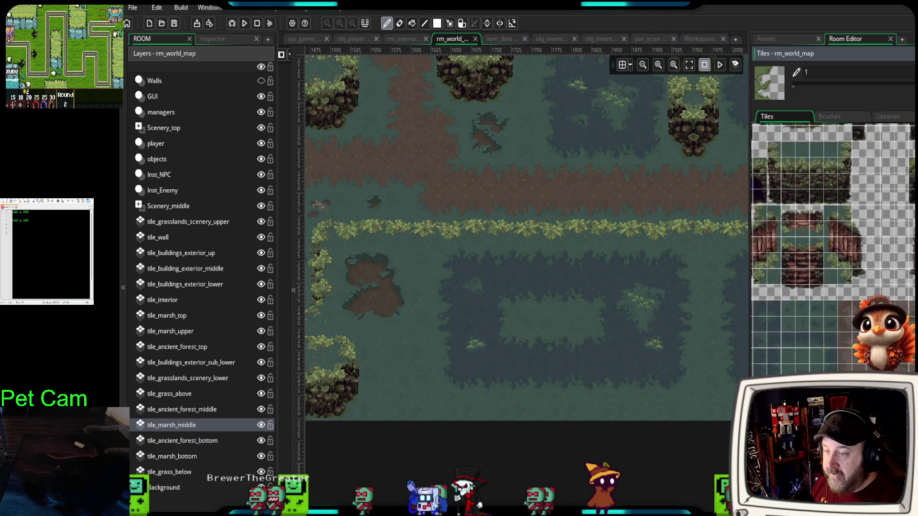
scroll(833, 249, down, 6)
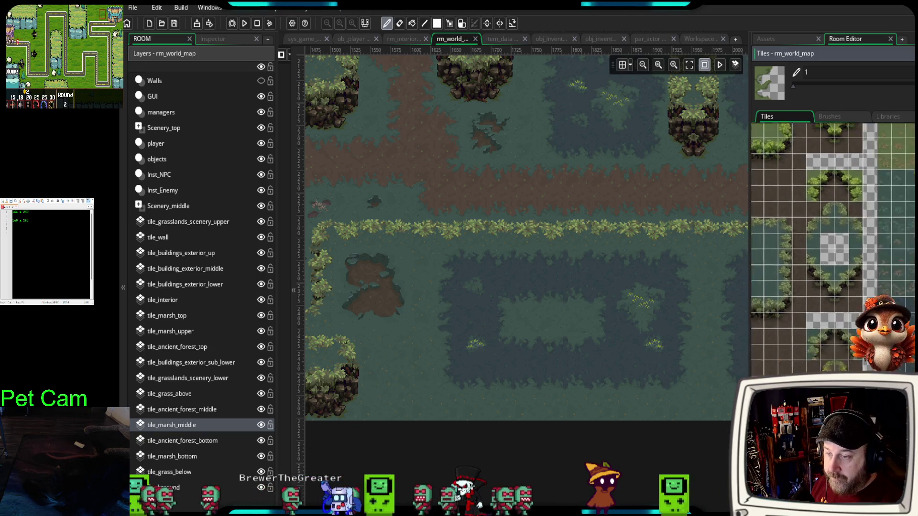
scroll(833, 250, down, 2)
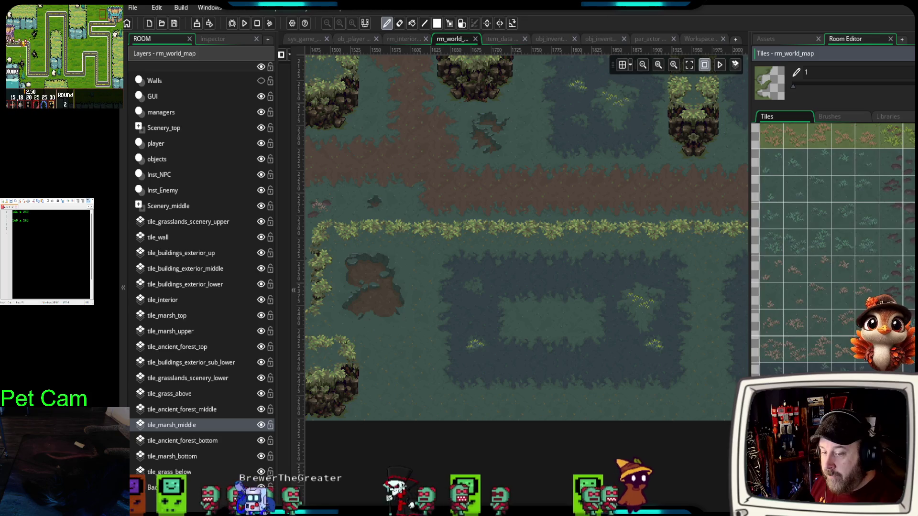
scroll(833, 250, up, 3)
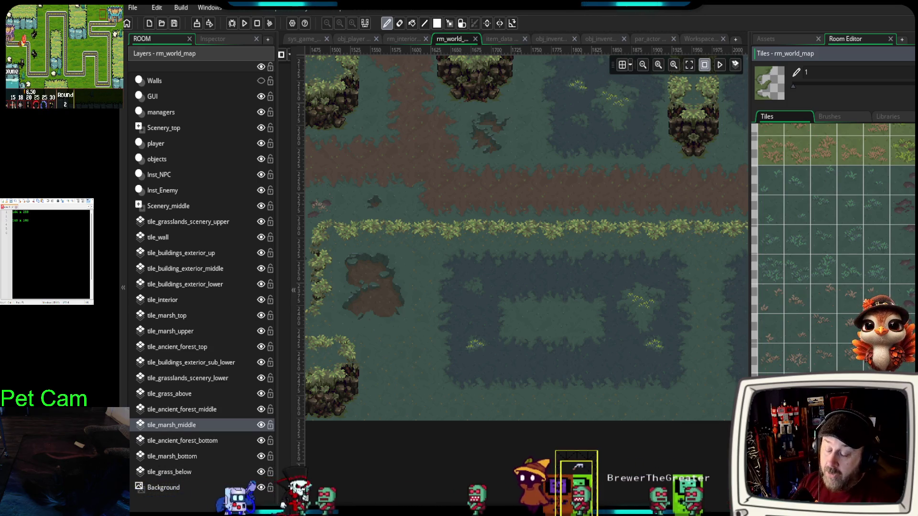
click(821, 270)
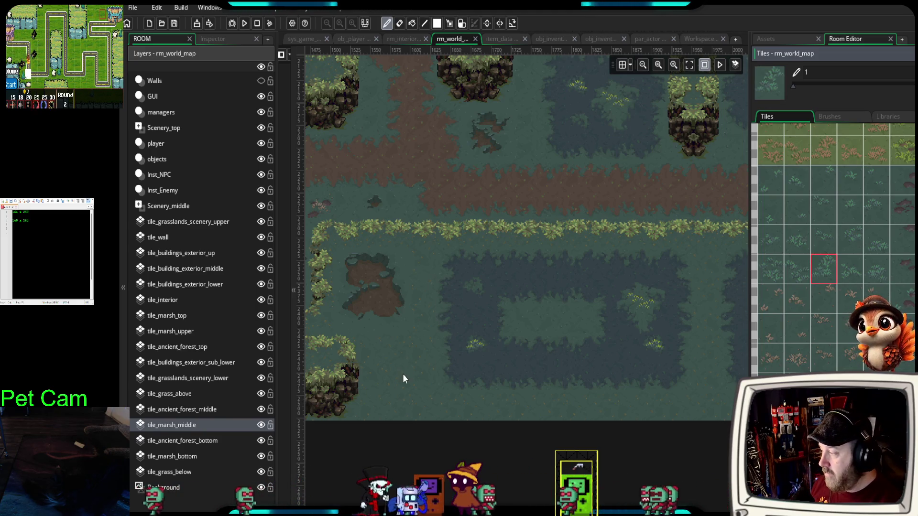
- On the tile_marsh_upper layer, paint three grass tufts across the marsh
click(182, 330)
click(424, 260)
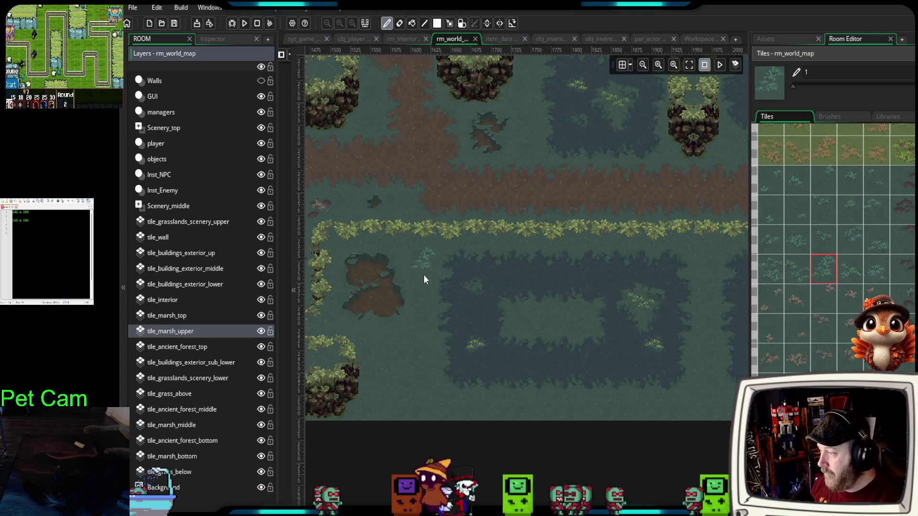
click(425, 287)
click(704, 270)
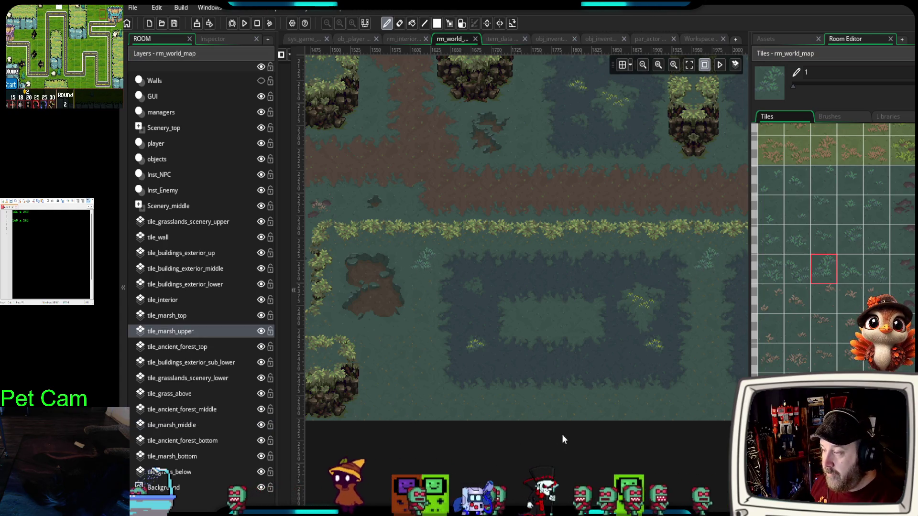
- Paint two brown sprigs and one red mushroom in the marsh
click(797, 302)
click(402, 351)
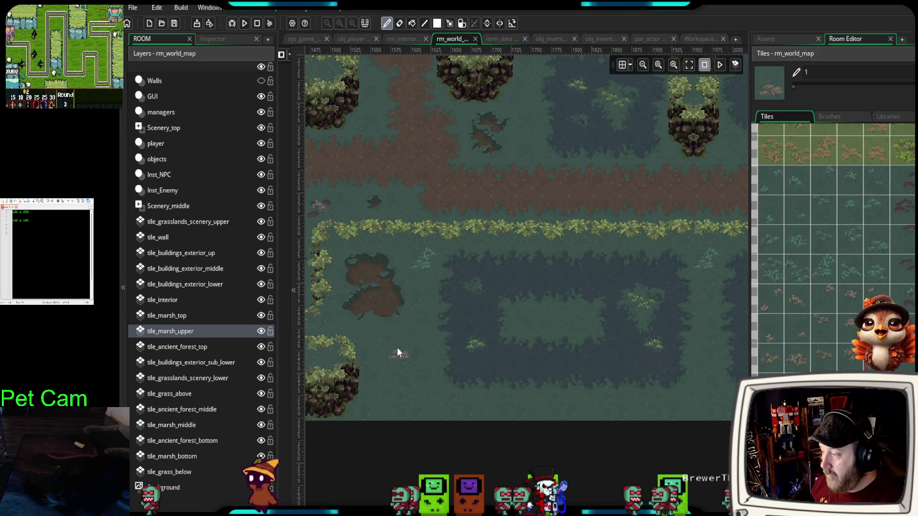
click(563, 321)
click(875, 330)
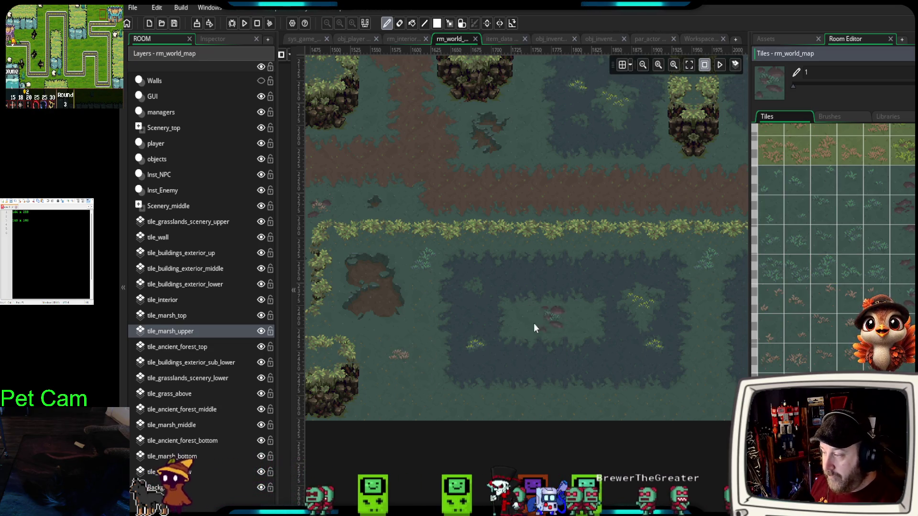
click(529, 325)
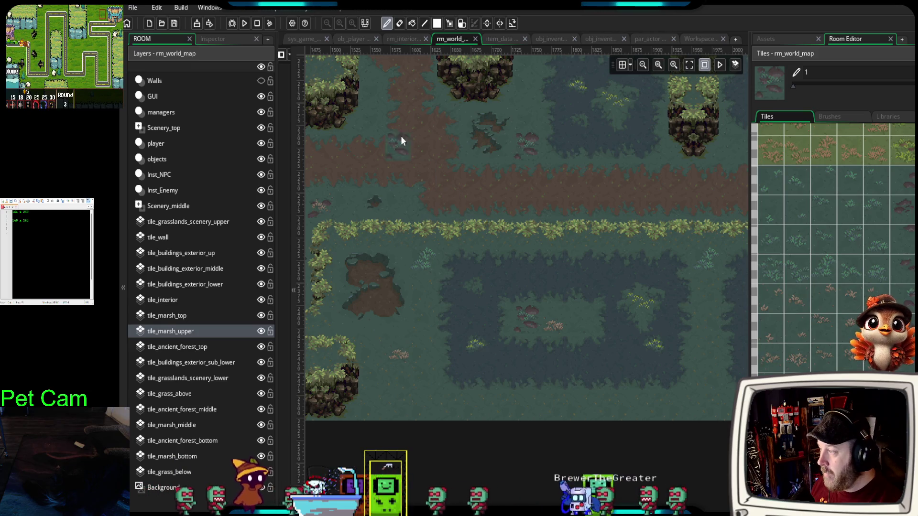
drag(415, 141, 515, 231)
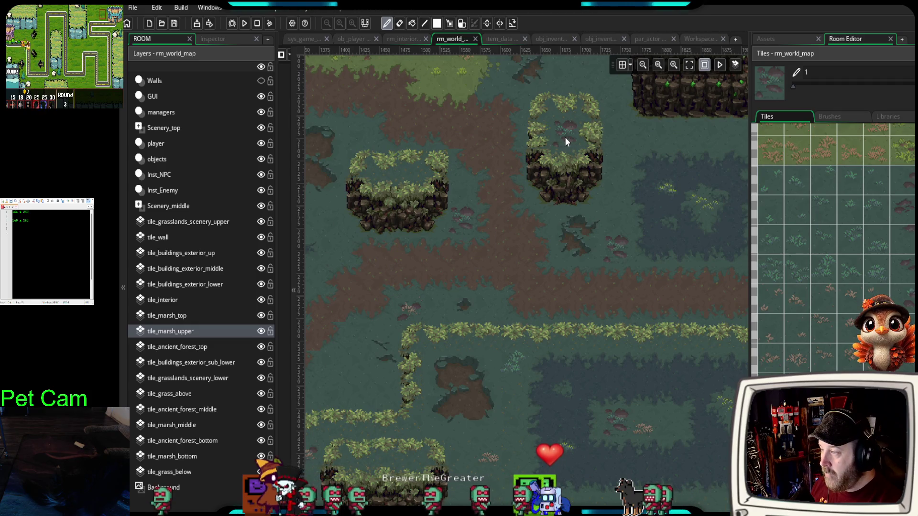
- Paint mushrooms beside the right tree pillar and two in the lower marsh patch
drag(504, 186, 469, 281)
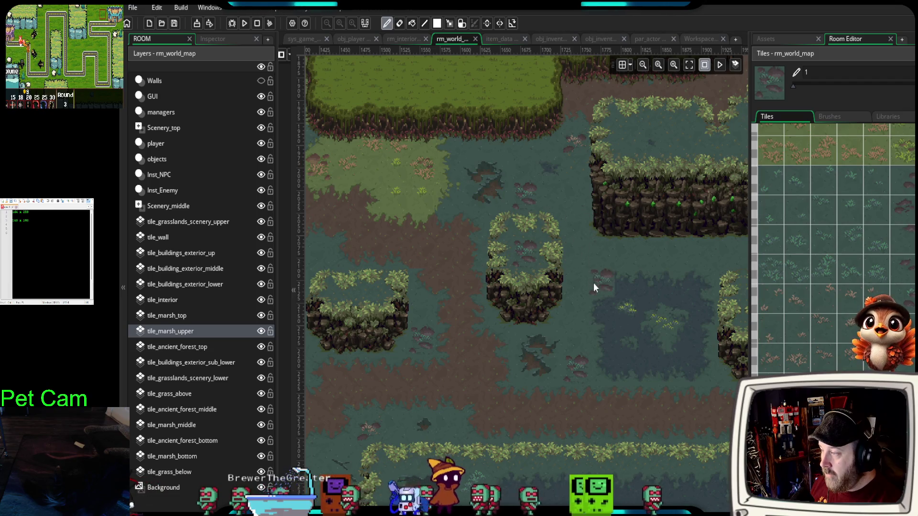
drag(593, 283, 456, 196)
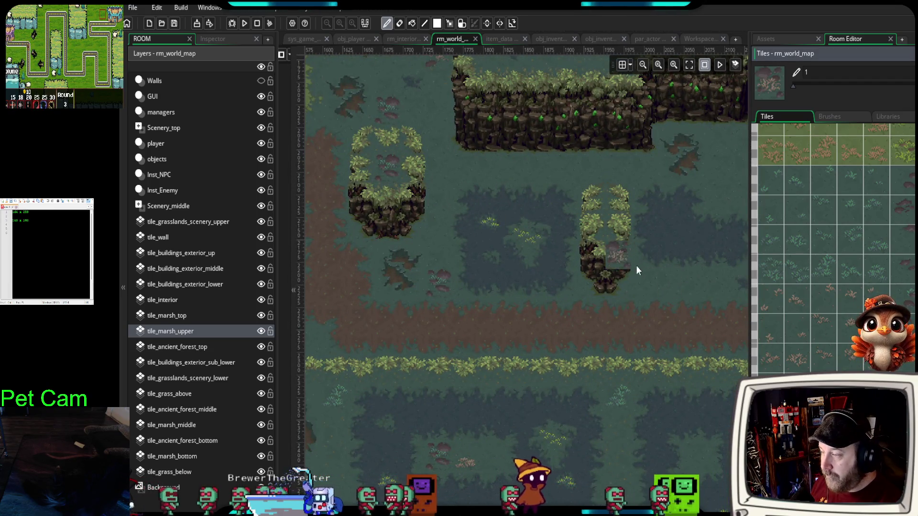
click(653, 282)
scroll(600, 333, down, 3)
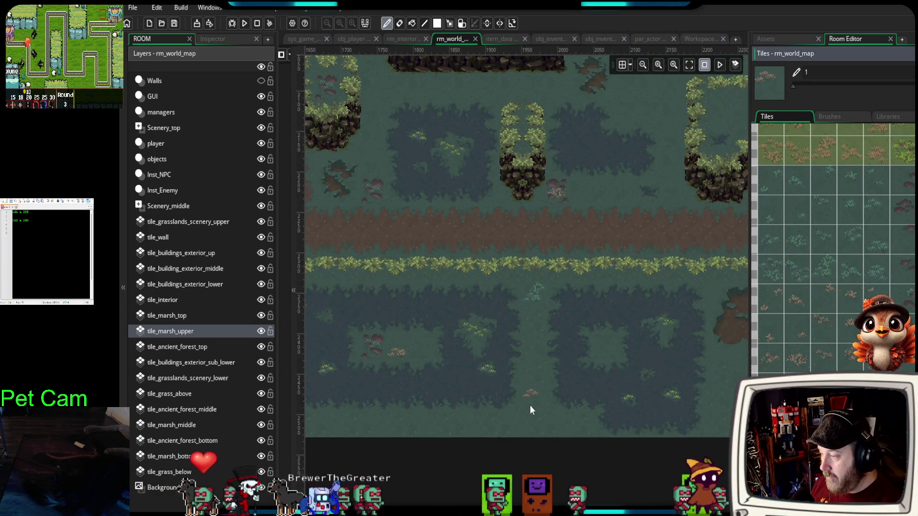
click(531, 347)
click(599, 347)
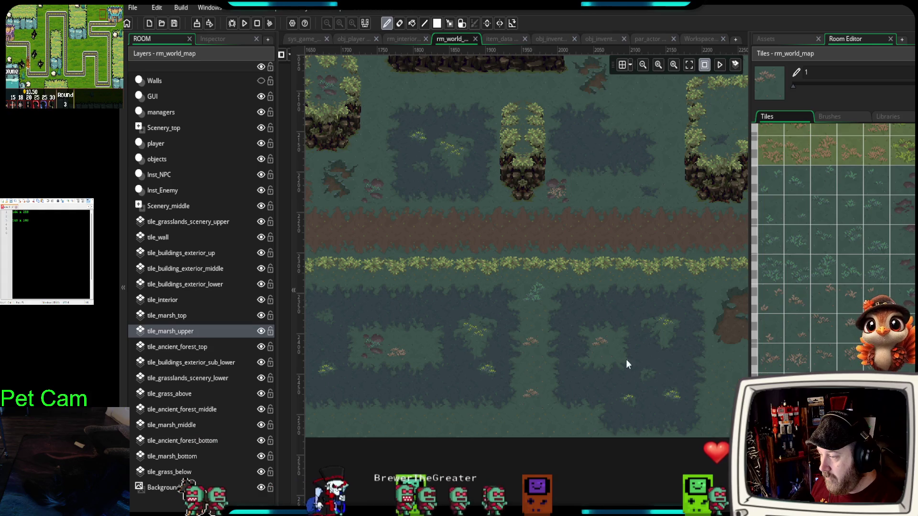
- Scatter more mushrooms, including a row of three, across the lower marsh further east
drag(721, 368, 627, 384)
click(670, 368)
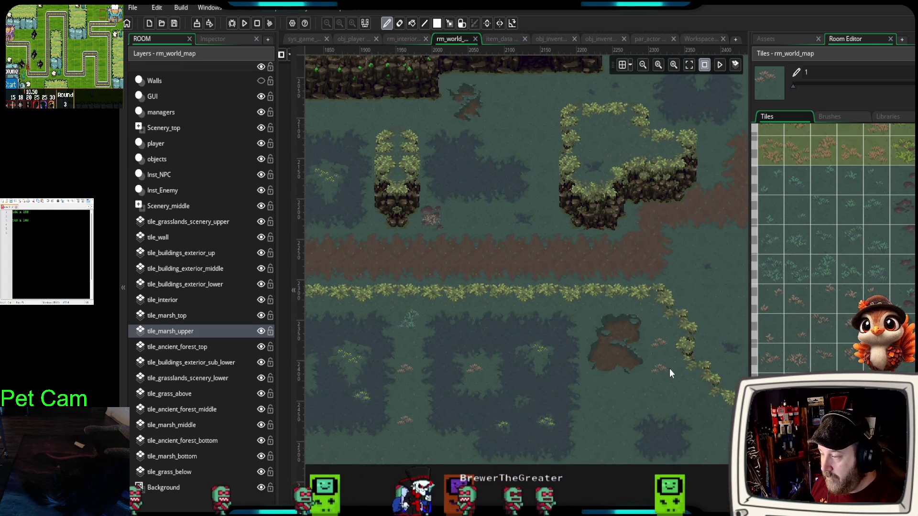
drag(686, 390, 631, 402)
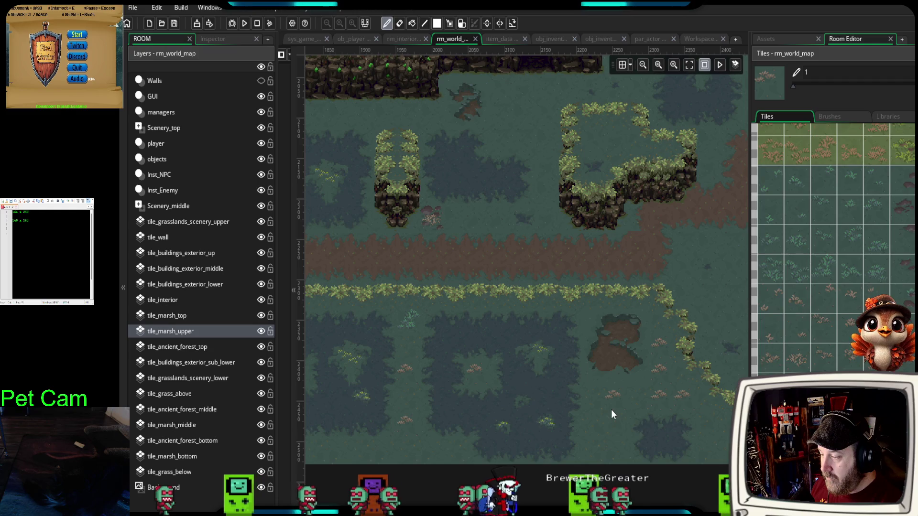
click(619, 413)
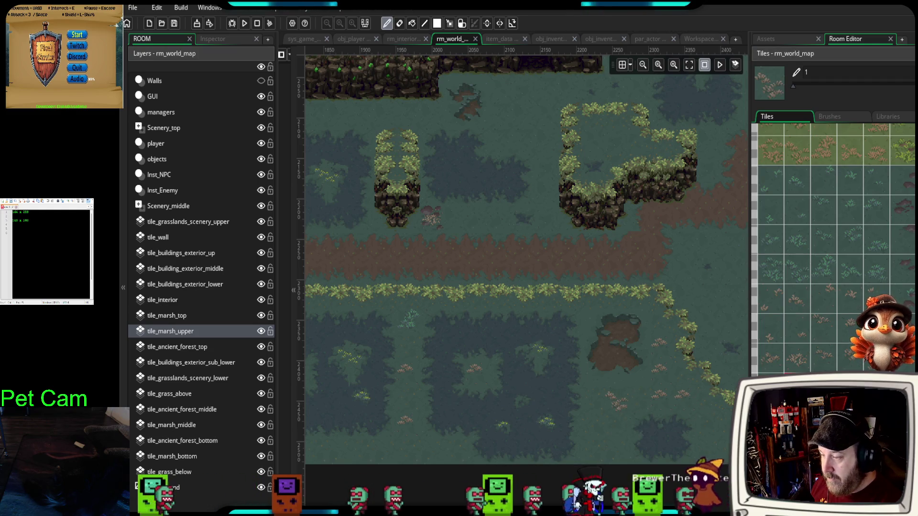
drag(596, 423, 609, 443)
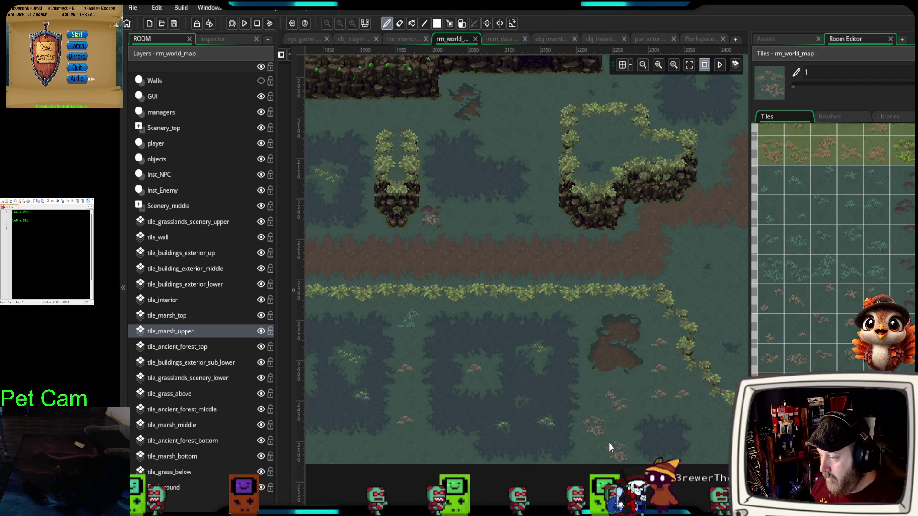
click(720, 441)
mouse_move(720, 424)
mouse_down()
mouse_move(537, 395)
mouse_move(547, 386)
mouse_move(487, 374)
mouse_up()
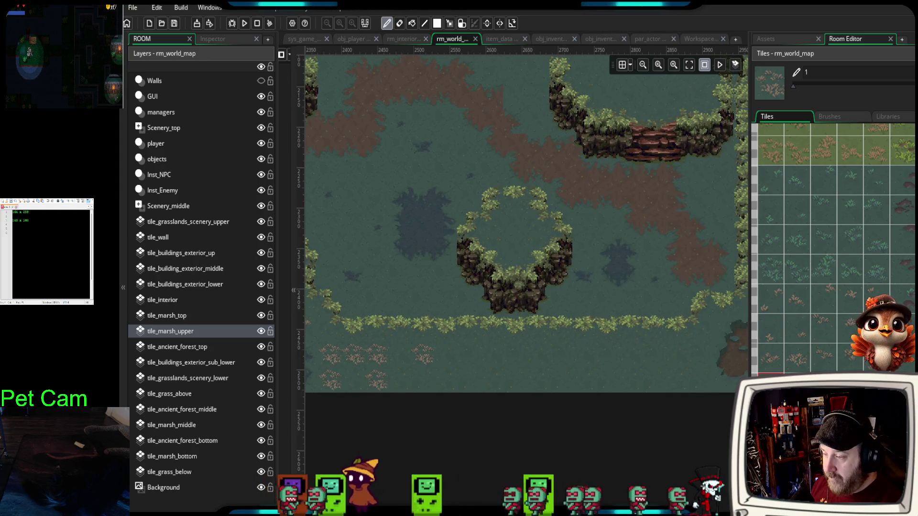
- Paint rows of brown reeds along the bottom marsh strip with a two-tile brown grass brush
drag(770, 358, 796, 358)
mouse_move(397, 360)
mouse_down()
mouse_move(427, 374)
mouse_move(661, 371)
mouse_up()
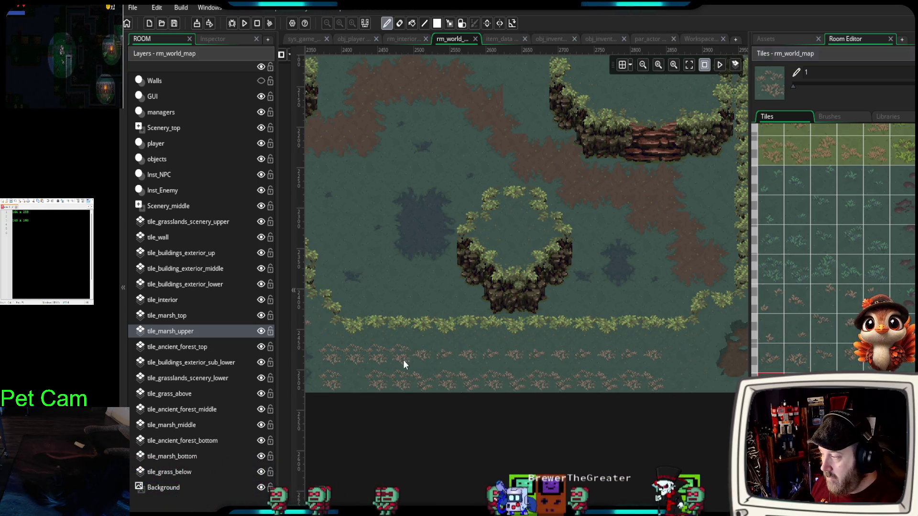
mouse_move(659, 356)
mouse_down()
mouse_move(681, 376)
mouse_move(693, 372)
mouse_up()
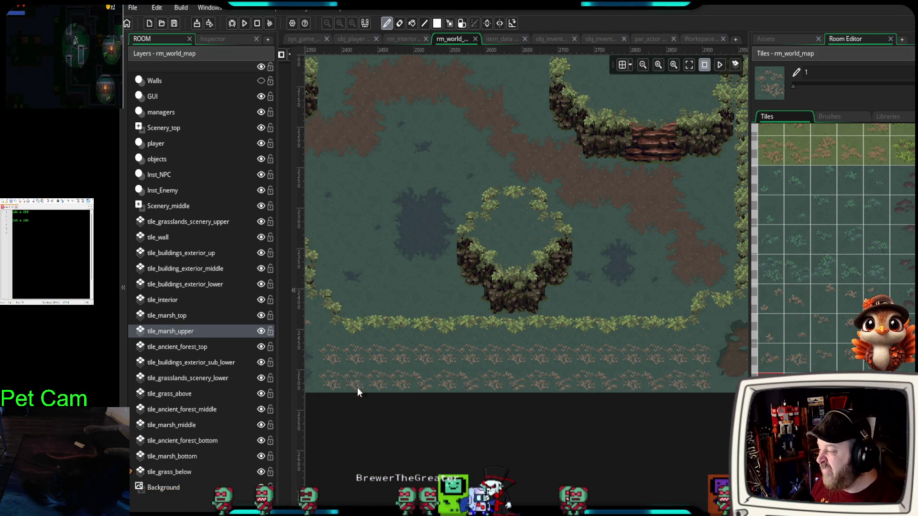
drag(376, 374, 452, 383)
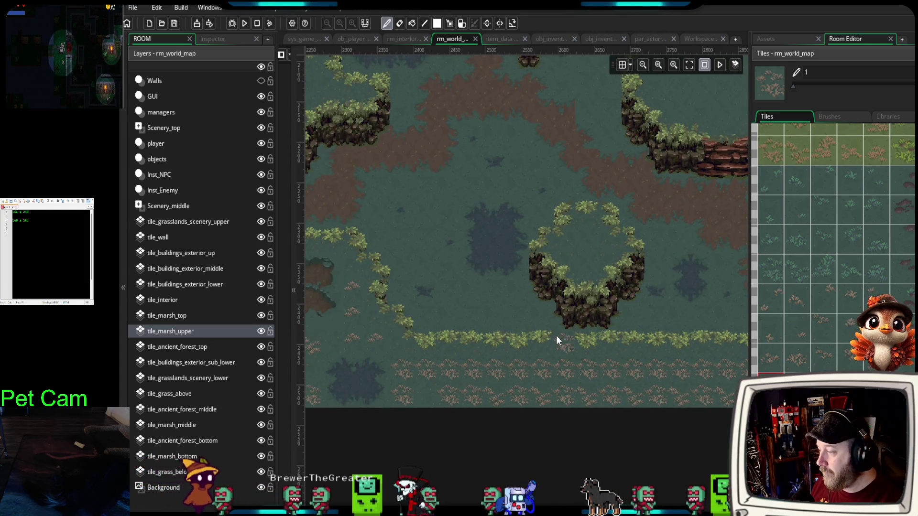
scroll(556, 335, down, 2)
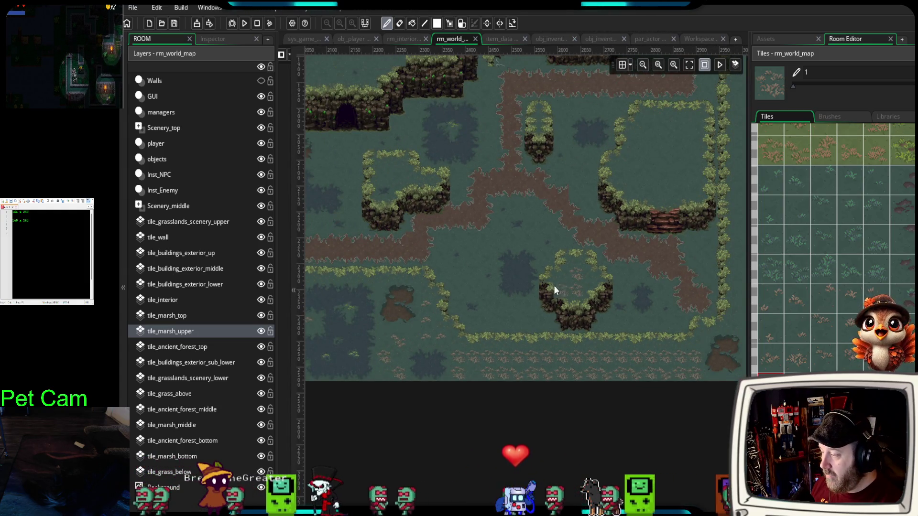
scroll(467, 261, up, 3)
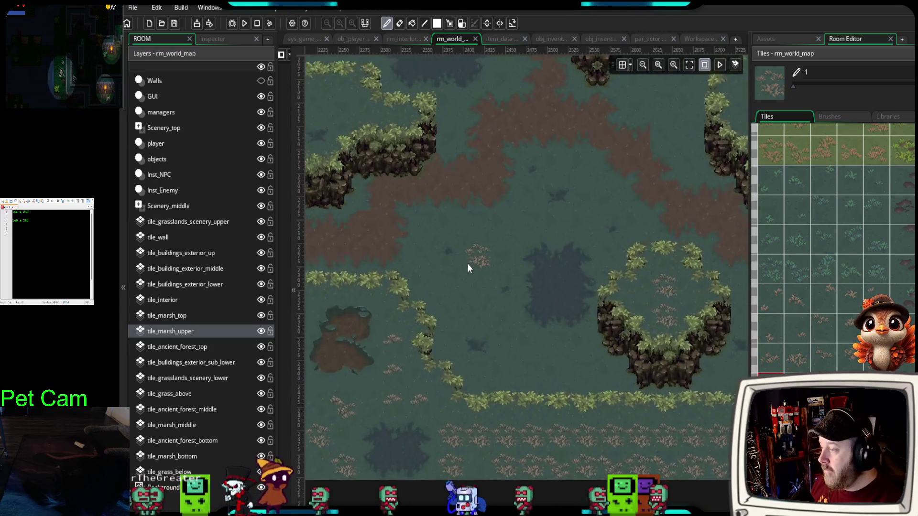